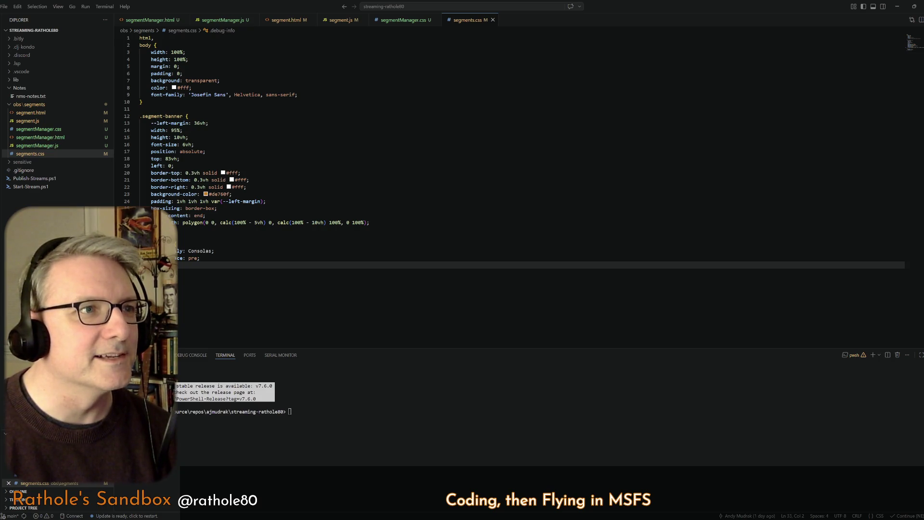
Switch to the browser, reload the Segment Manager page, and start a new tab.
{"action": "key", "text": "alt+Tab"}
{"action": "key", "text": "ctrl+r"}
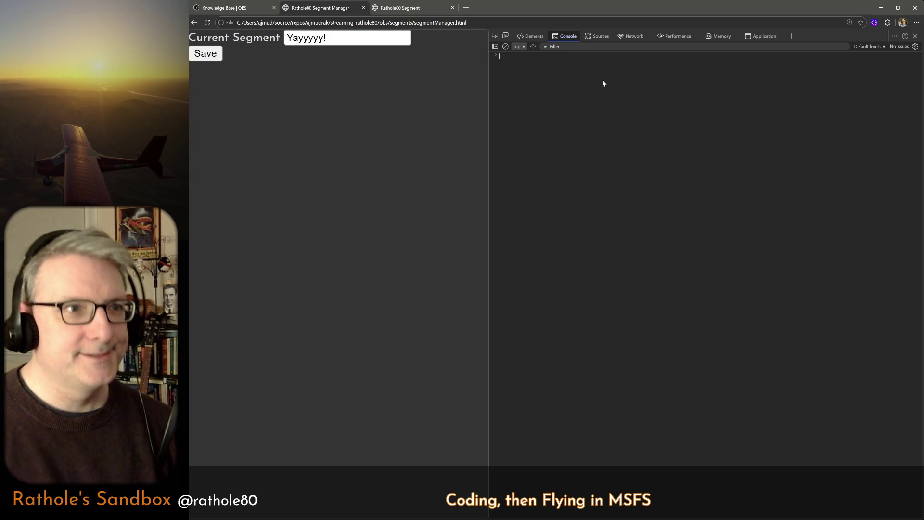
{"action": "left_click", "coordinate": [465, 8]}
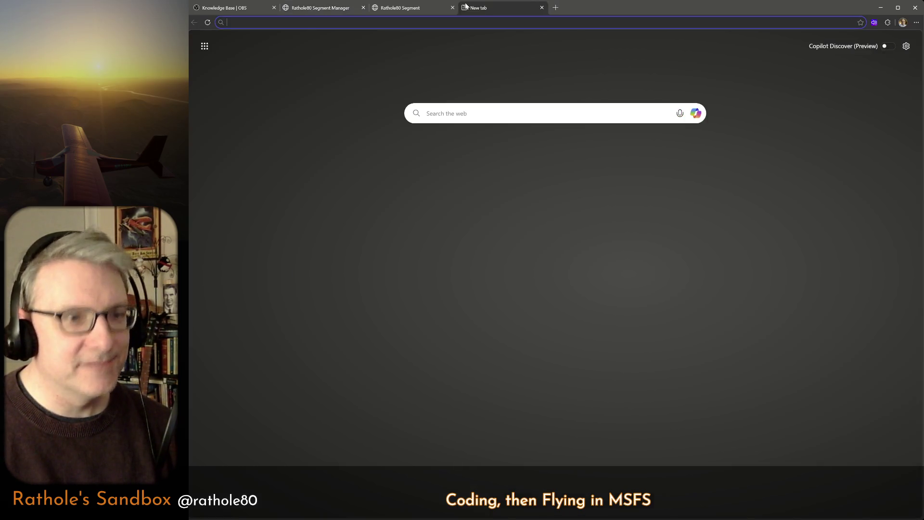
{"action": "type", "text": "ra"}
{"action": "type", "text": "sp"}
Search Google for raspberry pi, reach raspberrypi.com, accept cookies and go to its Software page.
{"action": "key", "text": "BackSpace"}
{"action": "type", "text": "berry pi"}
{"action": "key", "text": "Return"}
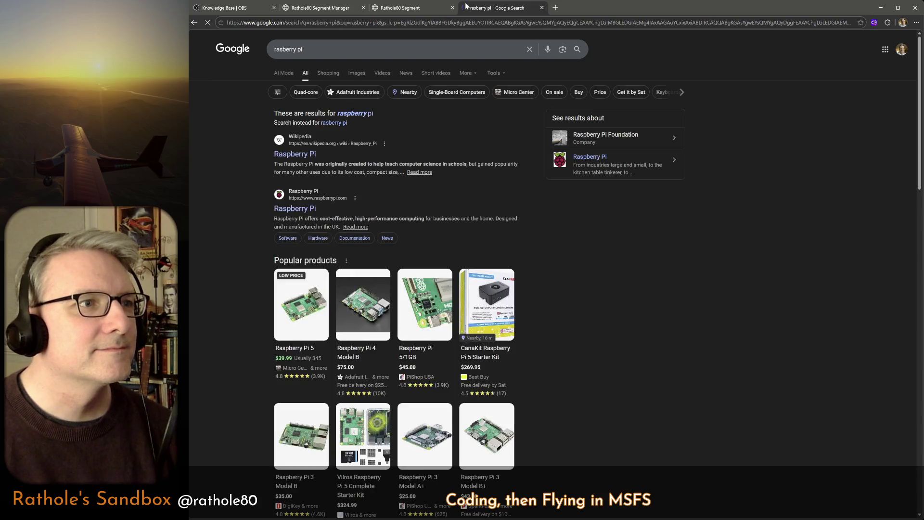
{"action": "left_click", "coordinate": [296, 209]}
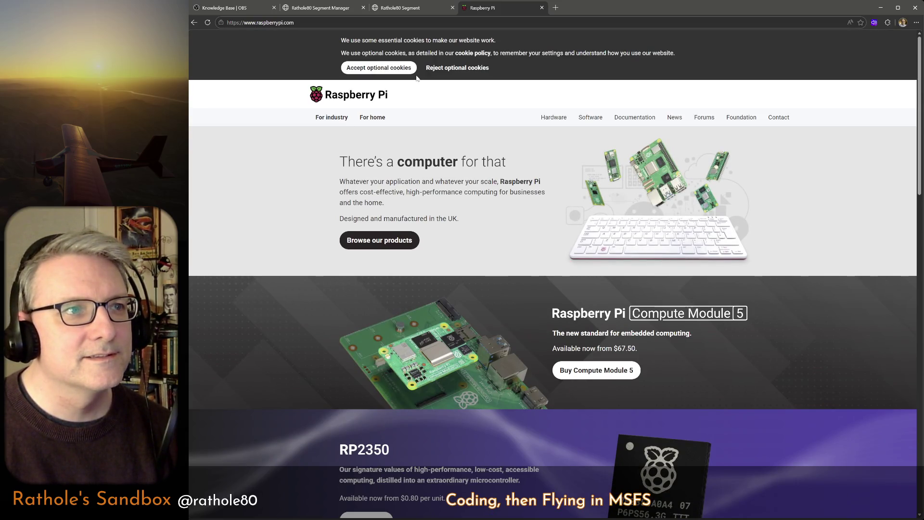
{"action": "left_click", "coordinate": [444, 69]}
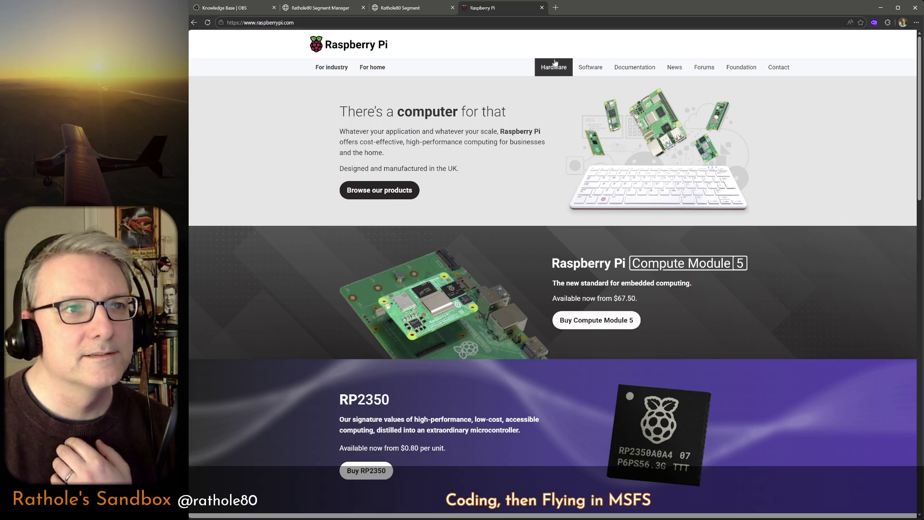
{"action": "left_click", "coordinate": [582, 67]}
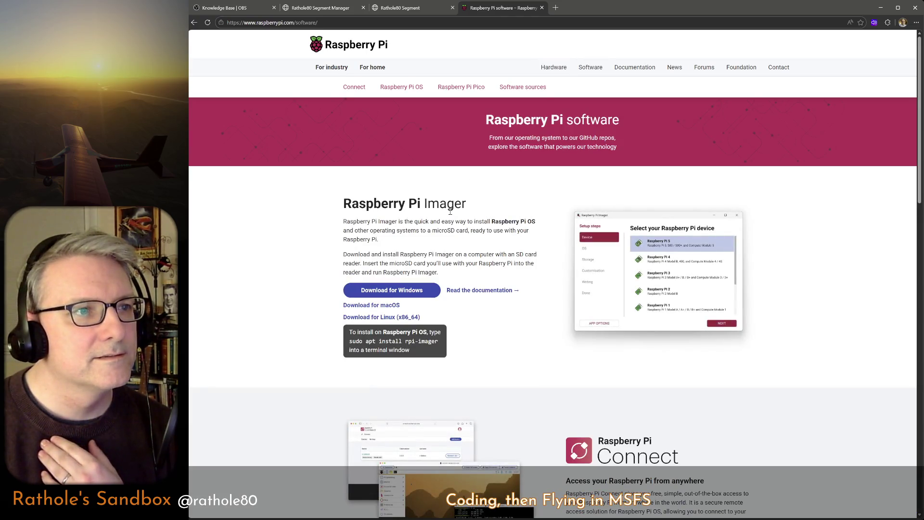
{"action": "scroll", "coordinate": [451, 211], "scroll_direction": "down", "scroll_amount": 3}
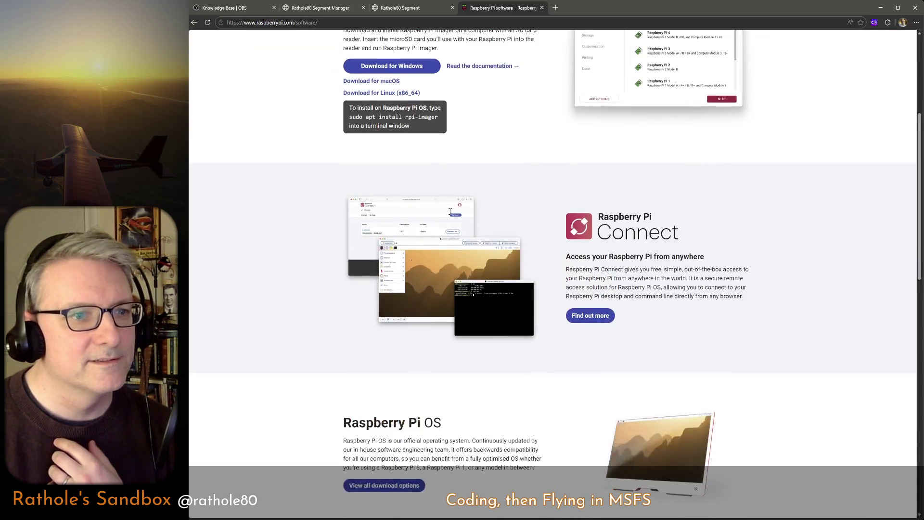
{"action": "scroll", "coordinate": [450, 213], "scroll_direction": "down", "scroll_amount": 3}
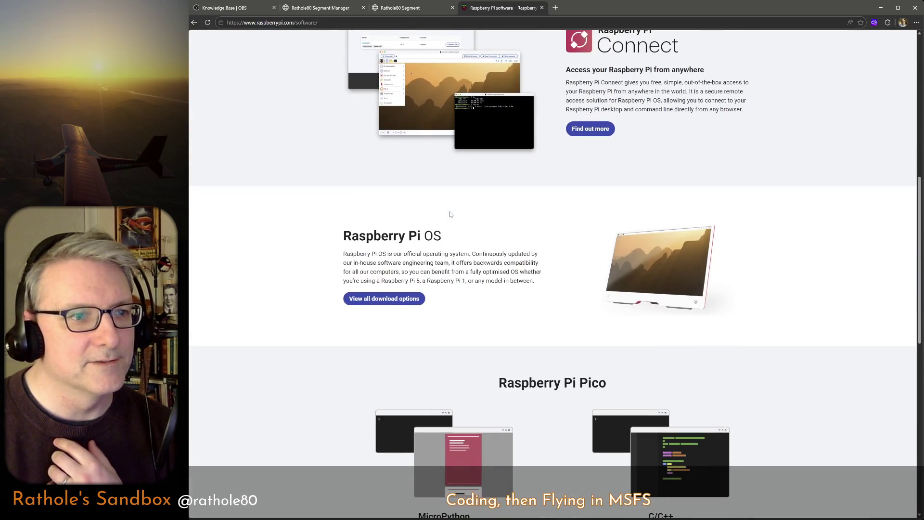
{"action": "scroll", "coordinate": [451, 215], "scroll_direction": "down", "scroll_amount": 3}
{"action": "scroll", "coordinate": [450, 213], "scroll_direction": "down", "scroll_amount": 3}
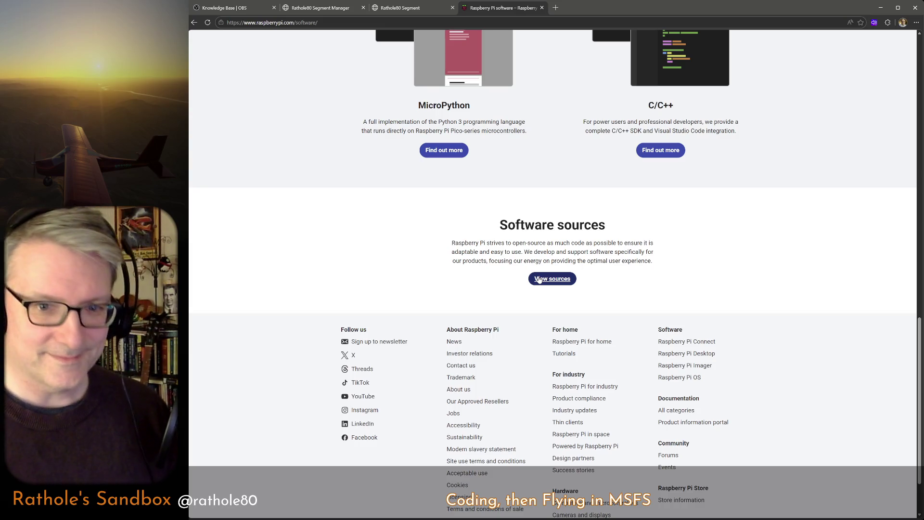
{"action": "scroll", "coordinate": [539, 280], "scroll_direction": "up", "scroll_amount": 2}
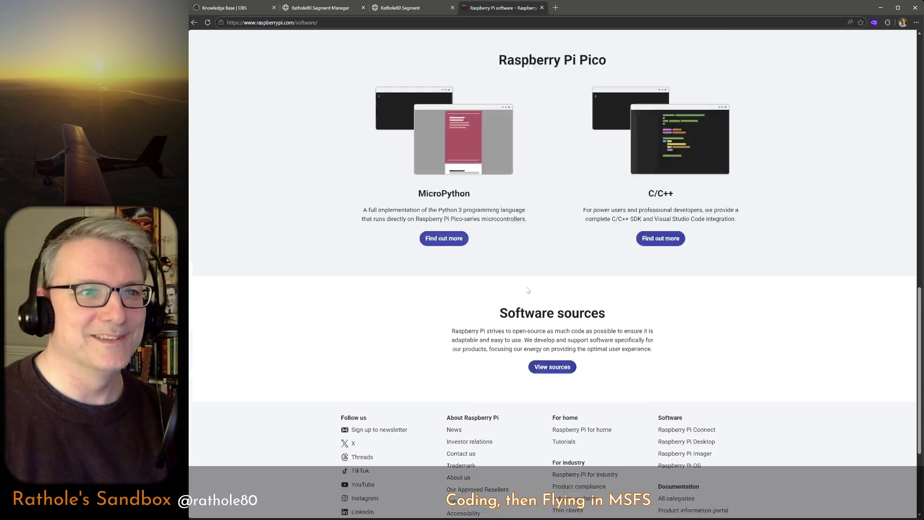
{"action": "scroll", "coordinate": [516, 284], "scroll_direction": "up", "scroll_amount": 10}
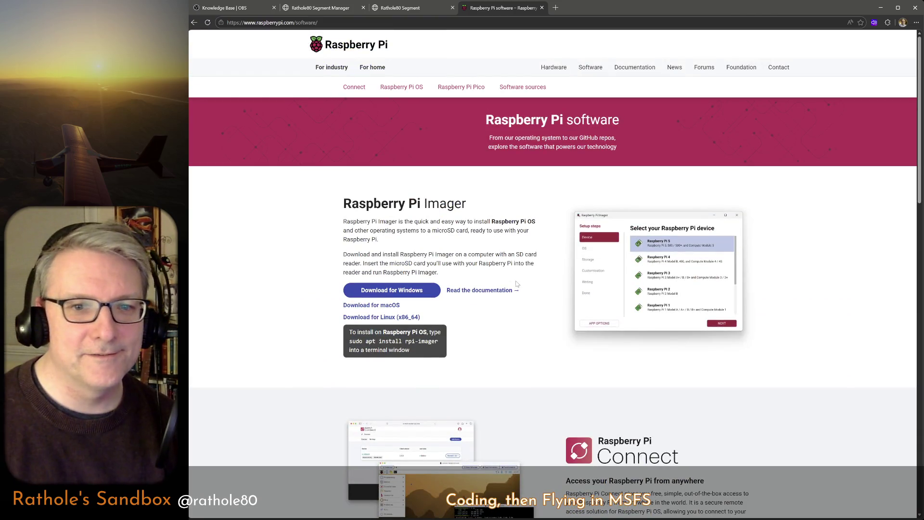
Browse the Hardware products page and choose the Raspberry Pi 4 Model B.
{"action": "left_click", "coordinate": [554, 68]}
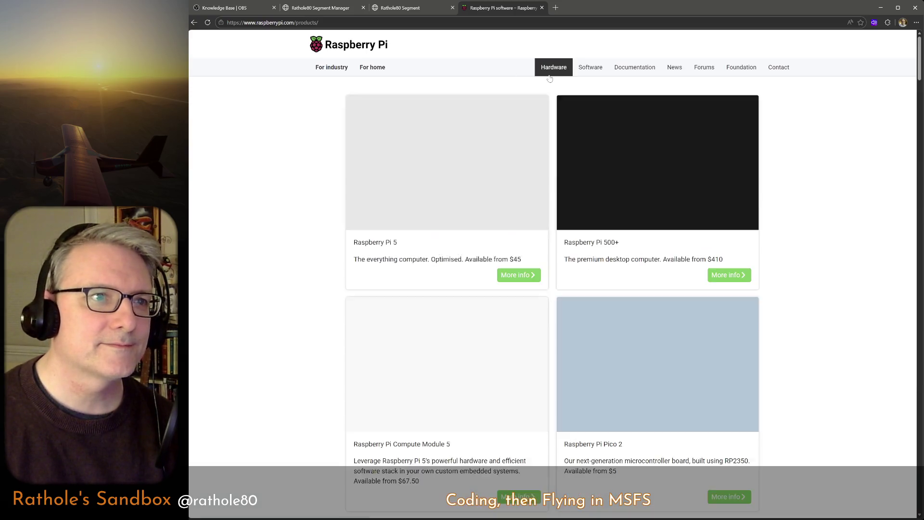
{"action": "scroll", "coordinate": [407, 221], "scroll_direction": "down", "scroll_amount": 1}
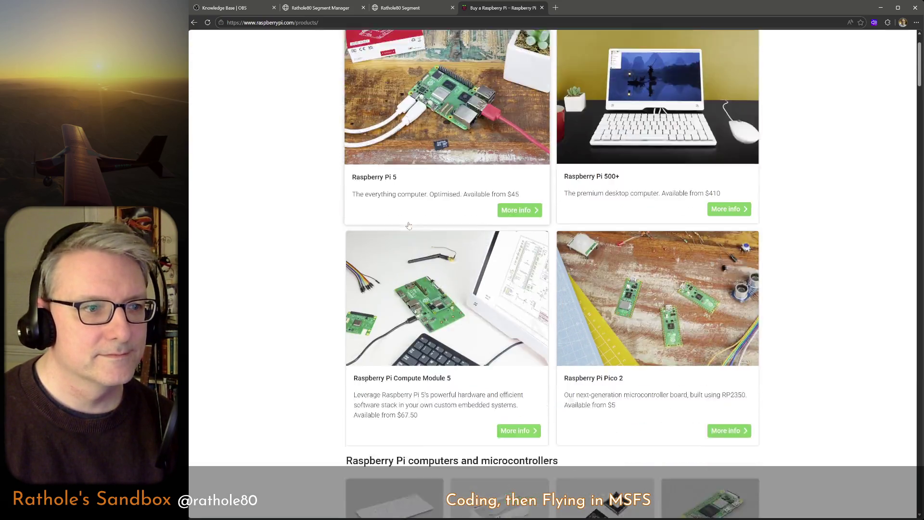
{"action": "scroll", "coordinate": [409, 225], "scroll_direction": "down", "scroll_amount": 2}
{"action": "scroll", "coordinate": [409, 225], "scroll_direction": "down", "scroll_amount": 3}
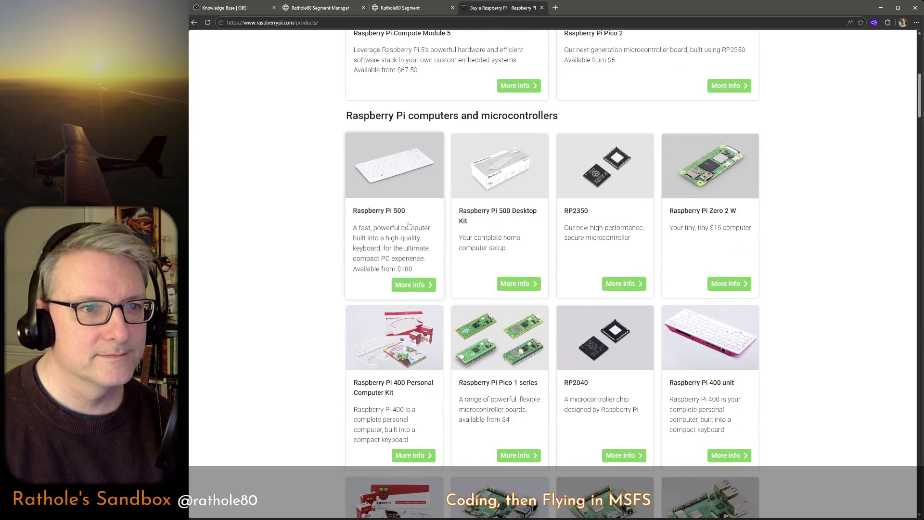
{"action": "scroll", "coordinate": [410, 225], "scroll_direction": "down", "scroll_amount": 3}
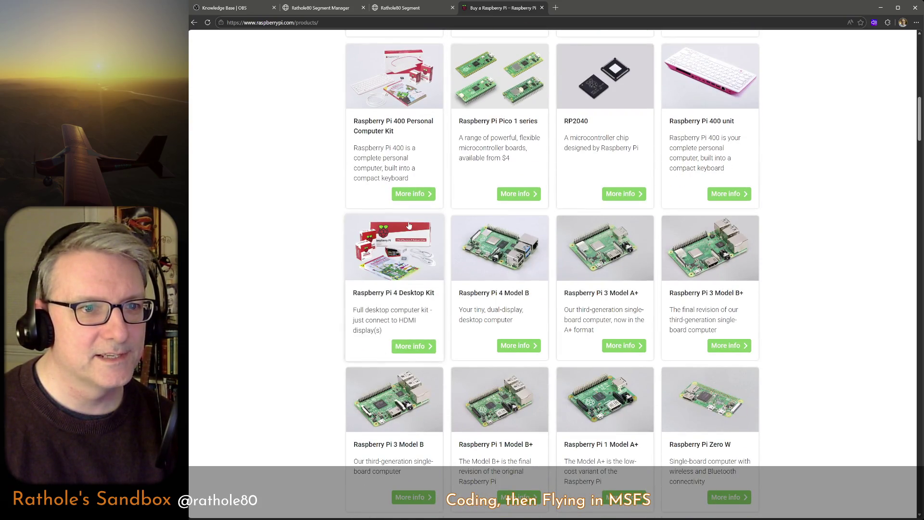
{"action": "scroll", "coordinate": [506, 282], "scroll_direction": "down", "scroll_amount": 1}
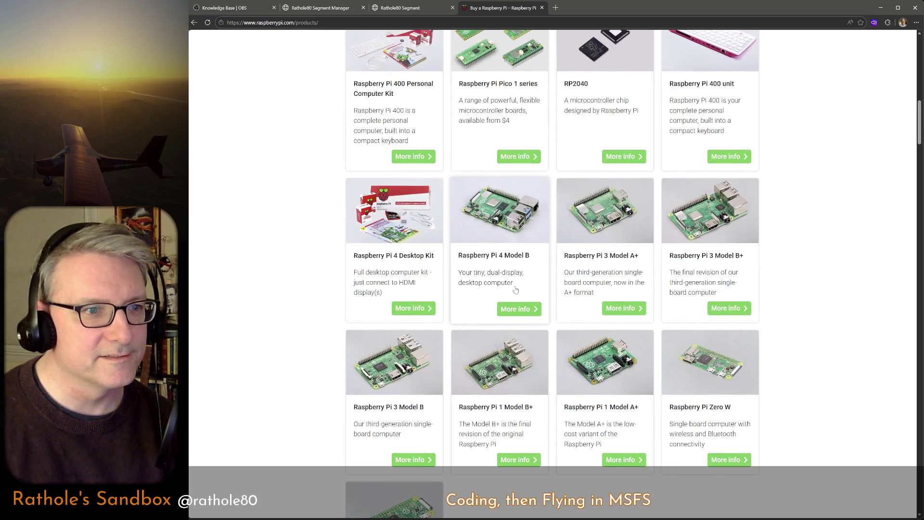
{"action": "left_click", "coordinate": [518, 276]}
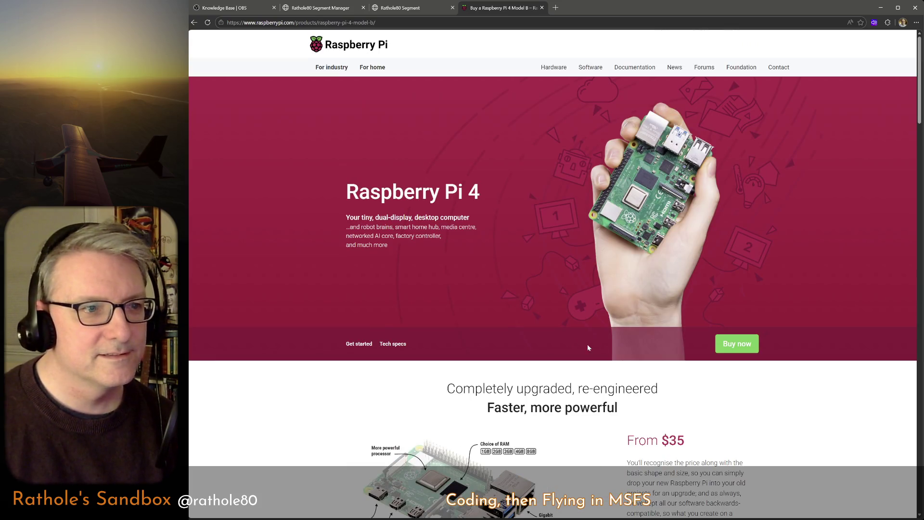
{"action": "scroll", "coordinate": [647, 417], "scroll_direction": "down", "scroll_amount": 2}
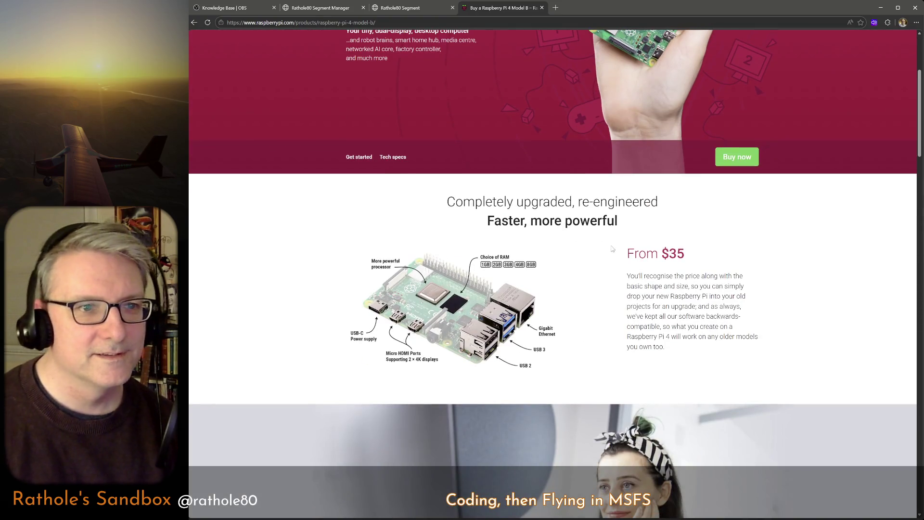
Highlight the $35 price and dual-display 4K text on the Pi 4 page, then go to Tech Specs.
{"action": "double_click", "coordinate": [676, 253]}
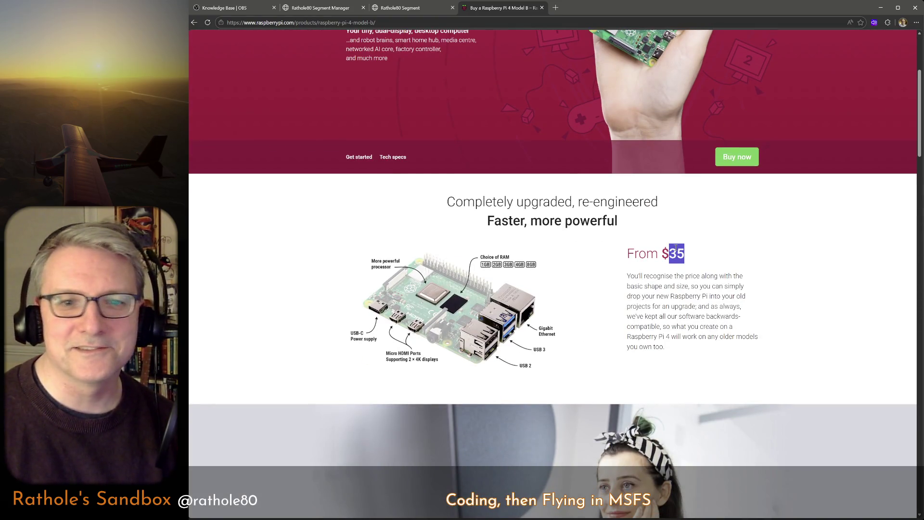
{"action": "scroll", "coordinate": [647, 298], "scroll_direction": "down", "scroll_amount": 4}
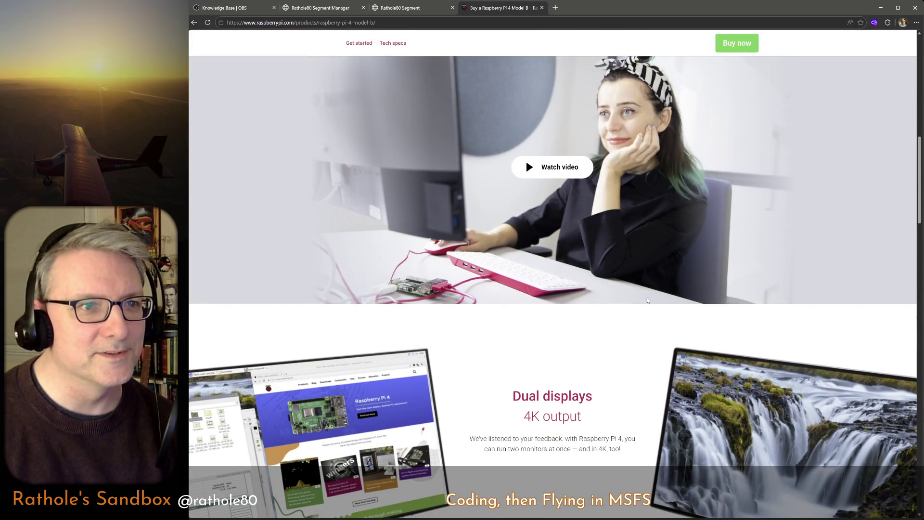
{"action": "scroll", "coordinate": [647, 301], "scroll_direction": "down", "scroll_amount": 2}
{"action": "scroll", "coordinate": [647, 300], "scroll_direction": "down", "scroll_amount": 2}
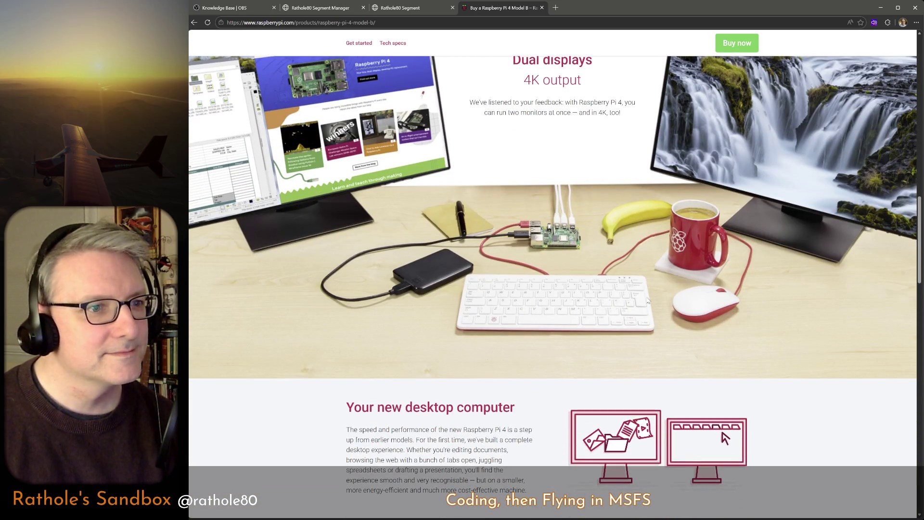
{"action": "scroll", "coordinate": [647, 300], "scroll_direction": "up", "scroll_amount": 1}
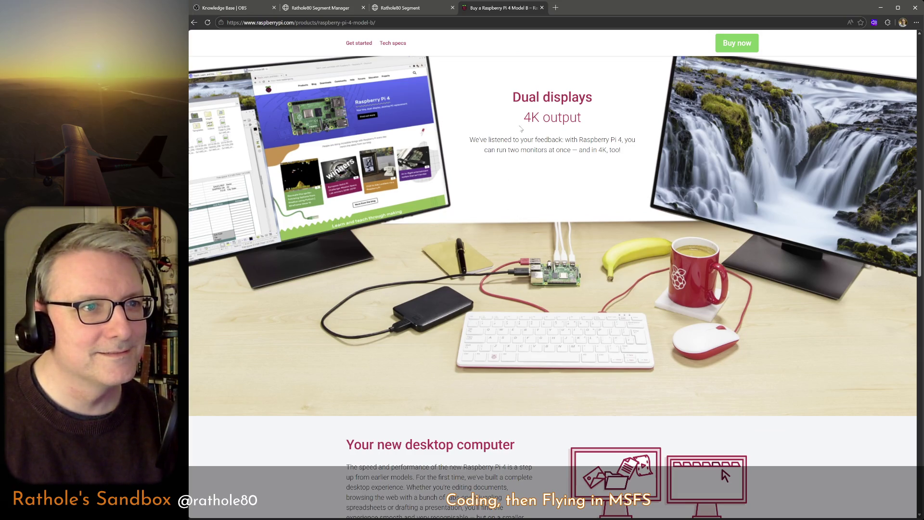
{"action": "left_click_drag", "start_coordinate": [529, 98], "coordinate": [533, 114]}
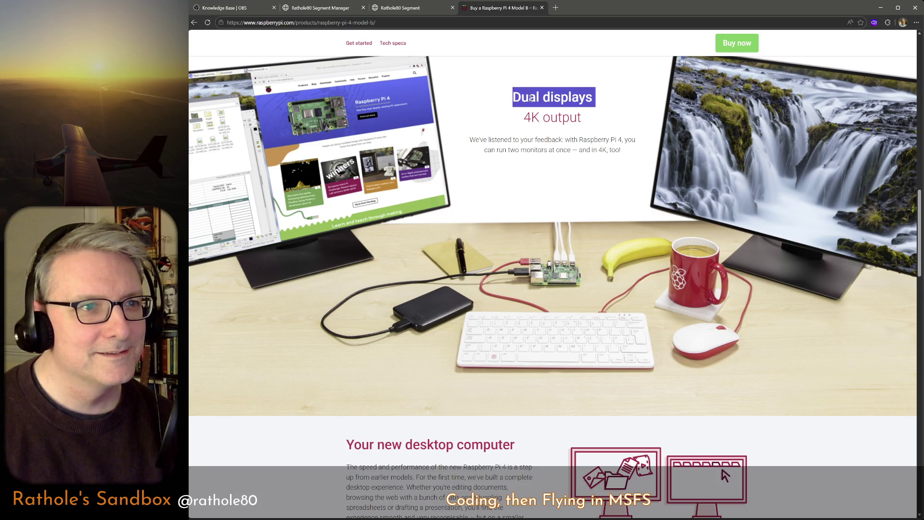
{"action": "triple_click", "coordinate": [531, 144]}
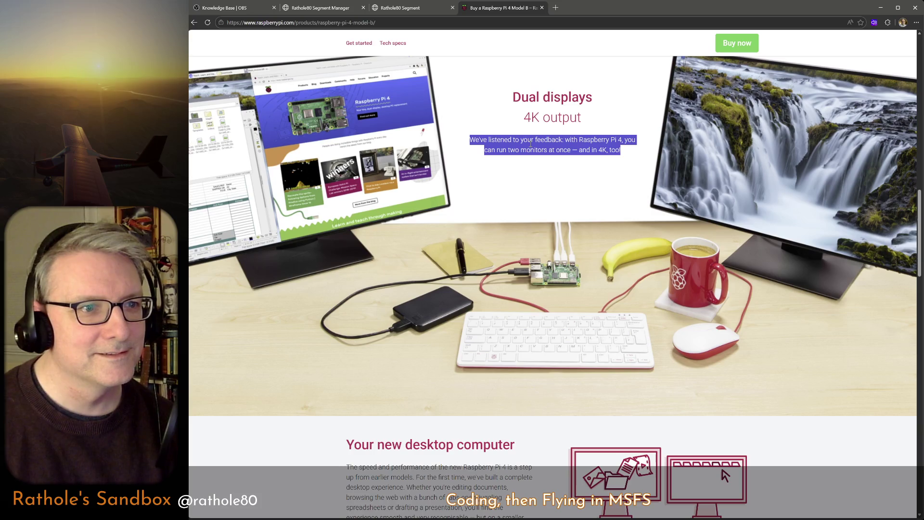
{"action": "left_click", "coordinate": [531, 143]}
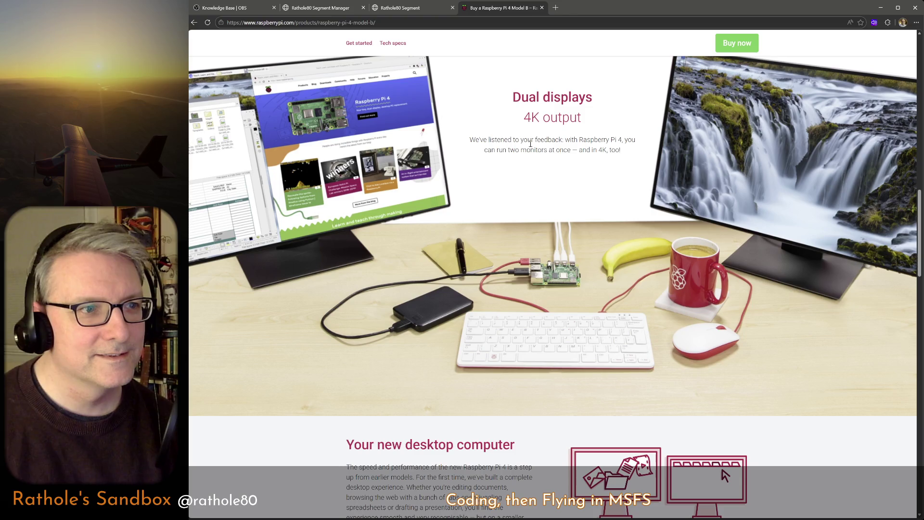
{"action": "scroll", "coordinate": [540, 216], "scroll_direction": "down", "scroll_amount": 3}
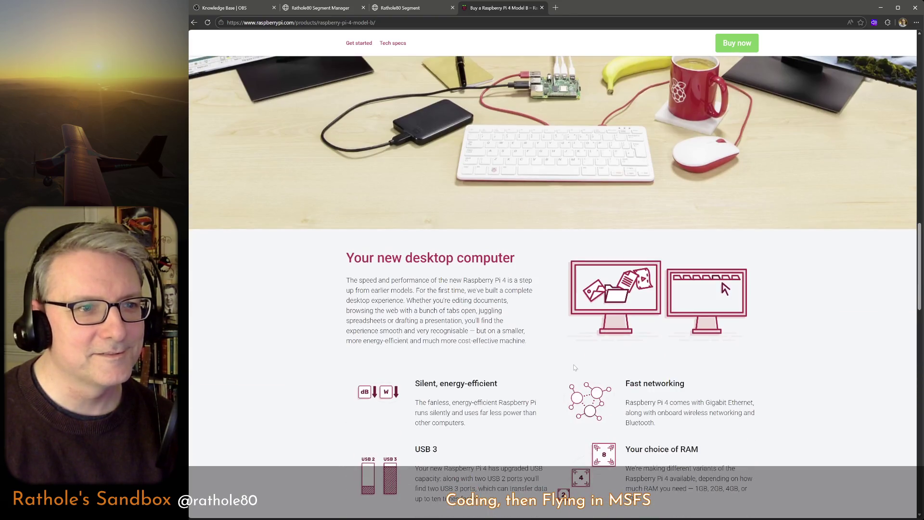
{"action": "scroll", "coordinate": [469, 264], "scroll_direction": "up", "scroll_amount": 2}
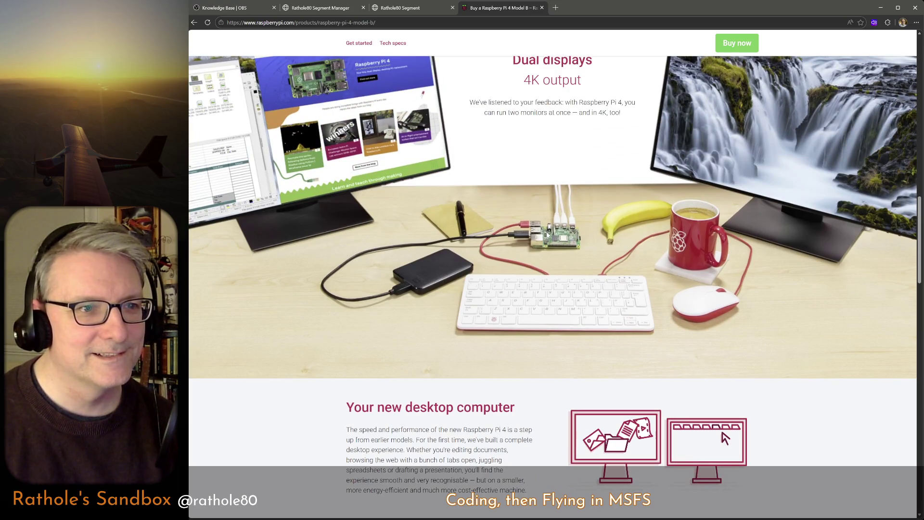
{"action": "scroll", "coordinate": [547, 235], "scroll_direction": "up", "scroll_amount": 5}
{"action": "scroll", "coordinate": [554, 266], "scroll_direction": "up", "scroll_amount": 1}
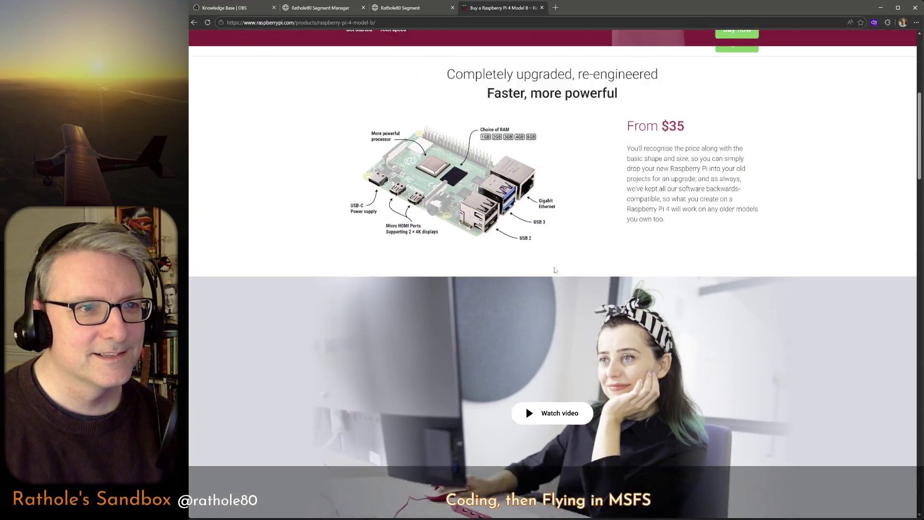
{"action": "scroll", "coordinate": [554, 266], "scroll_direction": "up", "scroll_amount": 4}
{"action": "left_click", "coordinate": [393, 344]}
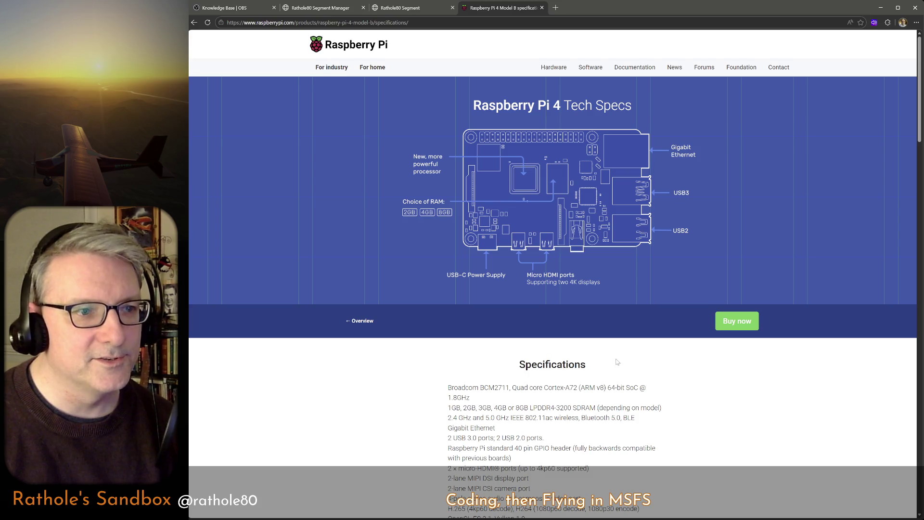
{"action": "scroll", "coordinate": [617, 362], "scroll_direction": "down", "scroll_amount": 1}
{"action": "scroll", "coordinate": [616, 362], "scroll_direction": "down", "scroll_amount": 2}
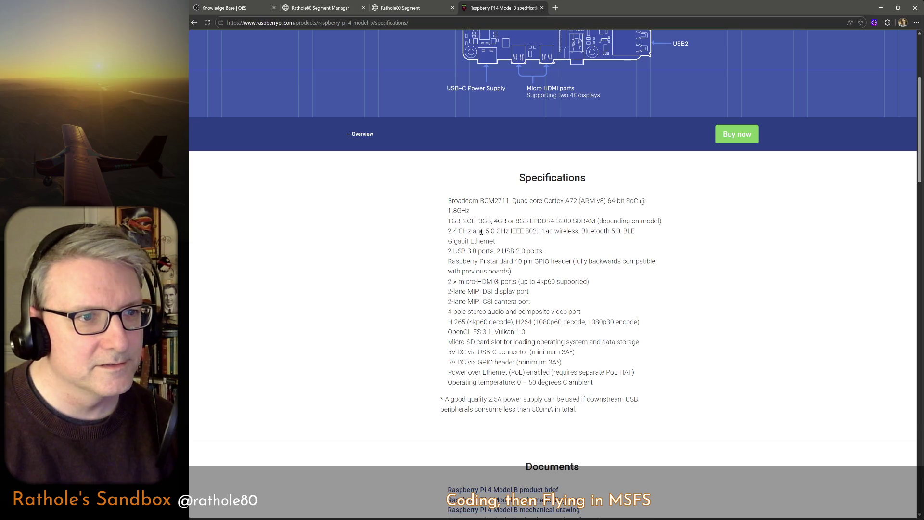
Highlight the '2 USB 3.0 ports; 2 USB 2.0 ports' spec line, then return to the Pi 4 overview.
{"action": "triple_click", "coordinate": [468, 250]}
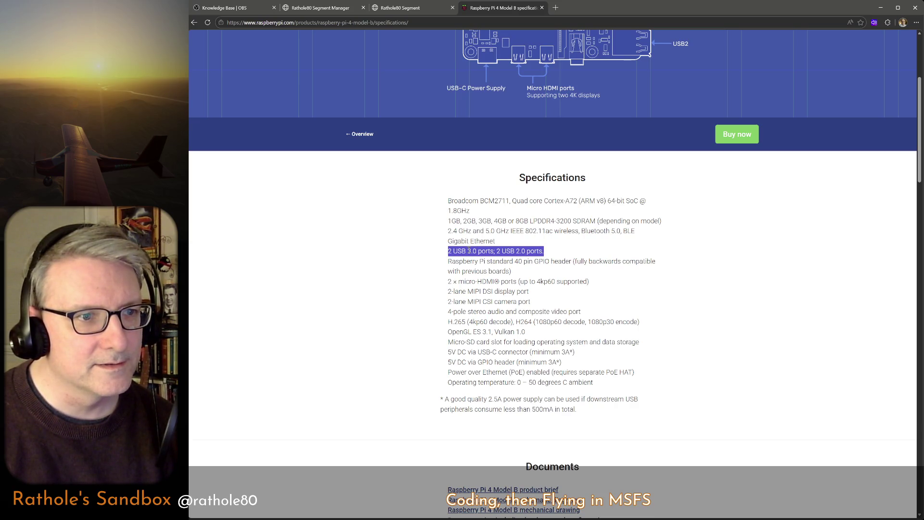
{"action": "scroll", "coordinate": [655, 322], "scroll_direction": "up", "scroll_amount": 2}
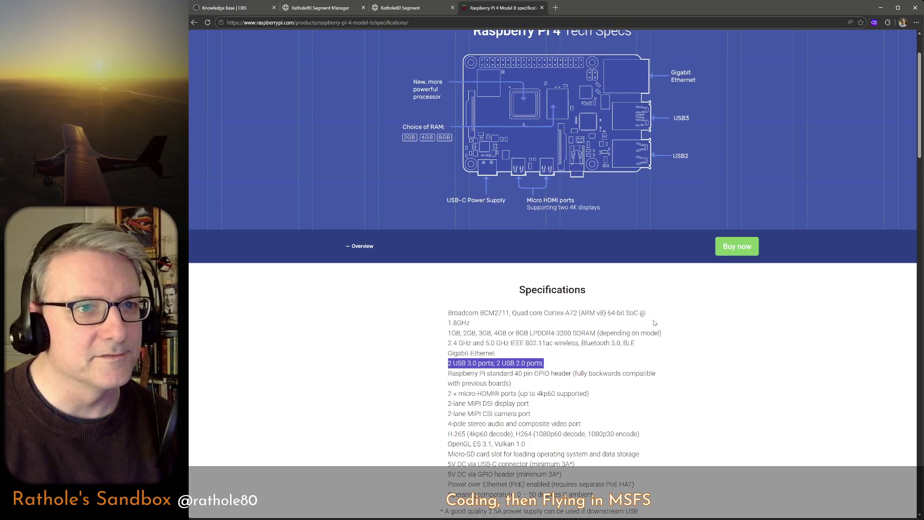
{"action": "scroll", "coordinate": [655, 322], "scroll_direction": "up", "scroll_amount": 1}
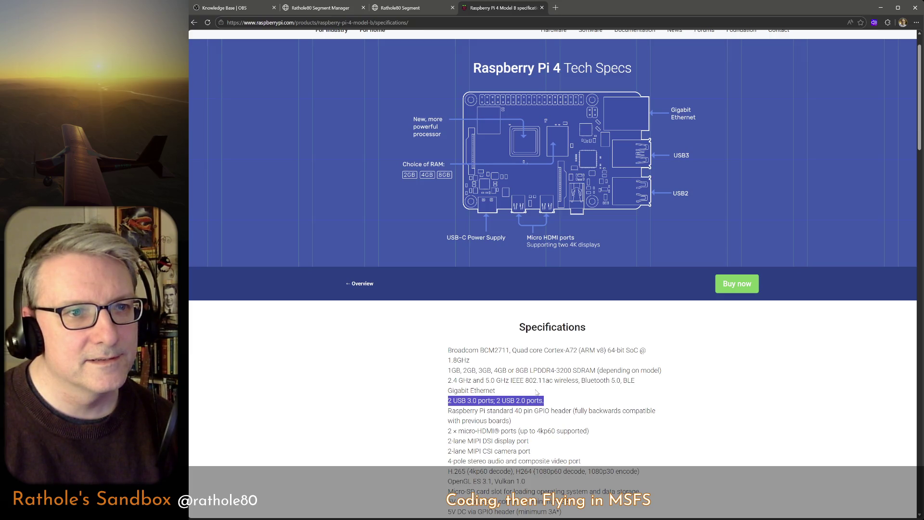
{"action": "scroll", "coordinate": [490, 259], "scroll_direction": "up", "scroll_amount": 1}
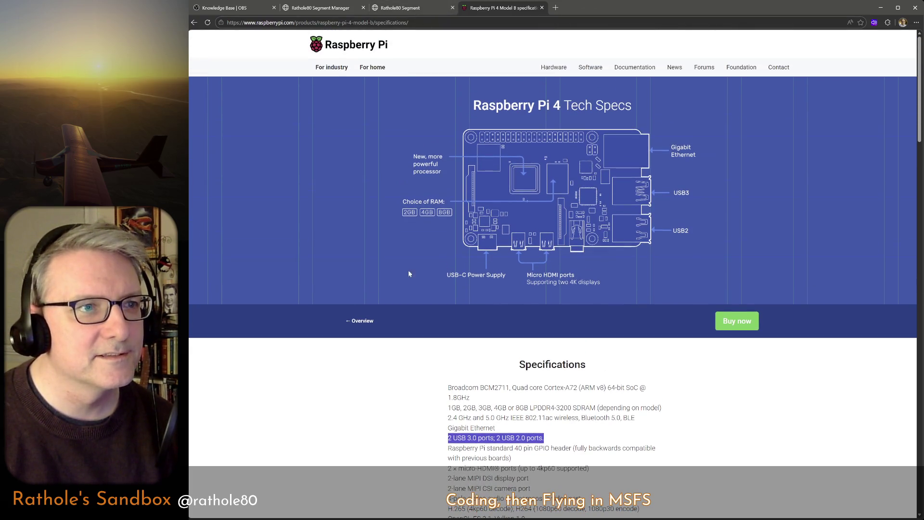
{"action": "left_click", "coordinate": [358, 321]}
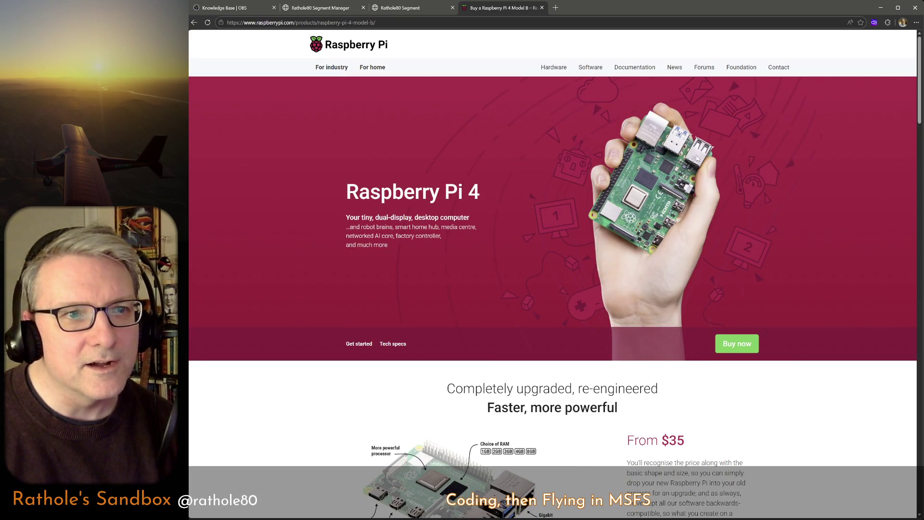
{"action": "scroll", "coordinate": [586, 300], "scroll_direction": "down", "scroll_amount": 2}
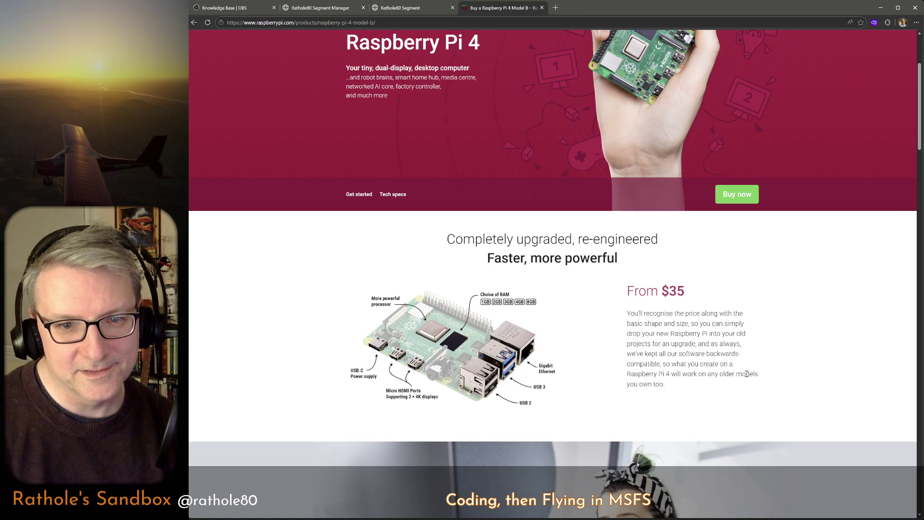
{"action": "scroll", "coordinate": [694, 323], "scroll_direction": "down", "scroll_amount": 2}
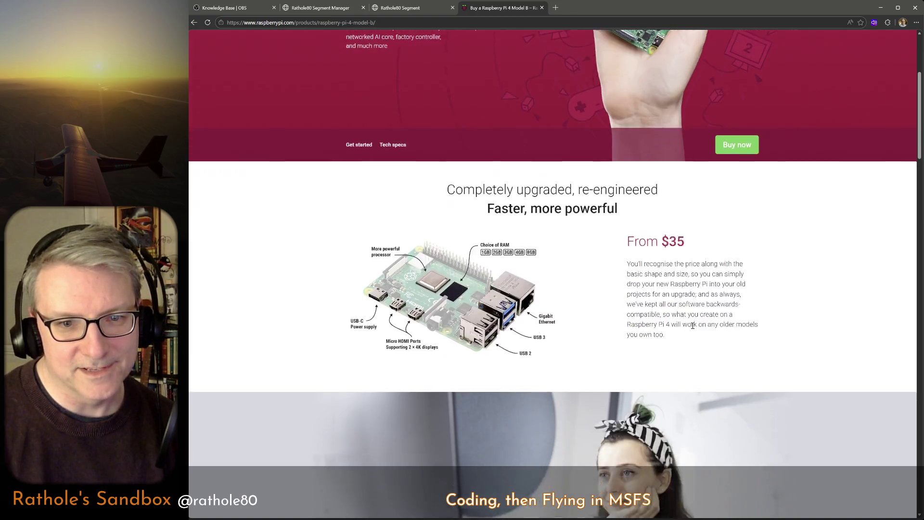
{"action": "scroll", "coordinate": [686, 335], "scroll_direction": "down", "scroll_amount": 1}
{"action": "scroll", "coordinate": [685, 332], "scroll_direction": "down", "scroll_amount": 2}
{"action": "scroll", "coordinate": [685, 328], "scroll_direction": "up", "scroll_amount": 6}
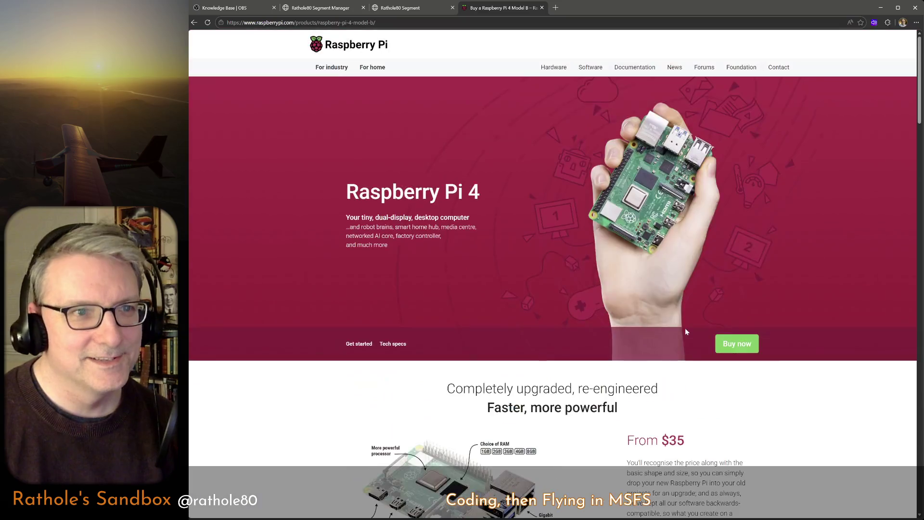
Start a new browser tab beside the Raspberry Pi 4 overview page.
{"action": "left_click", "coordinate": [556, 7]}
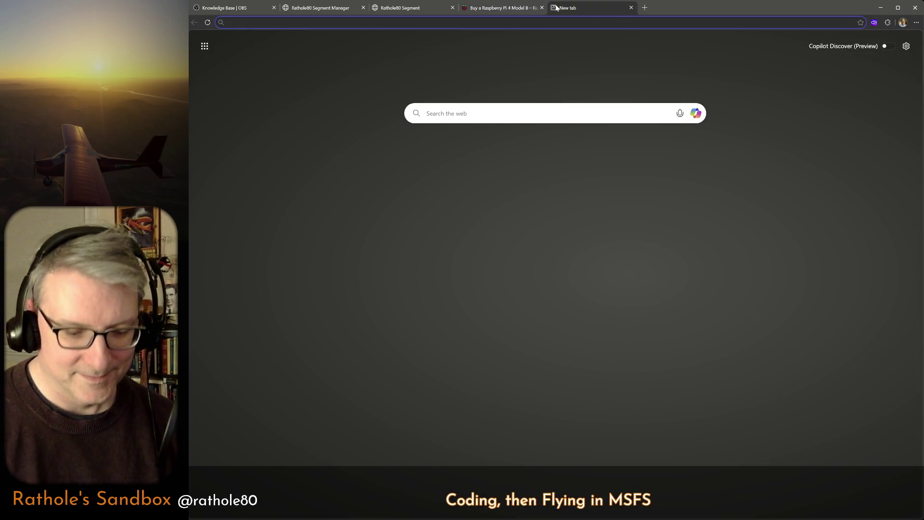
{"action": "type", "text": "hdmi mini to "}
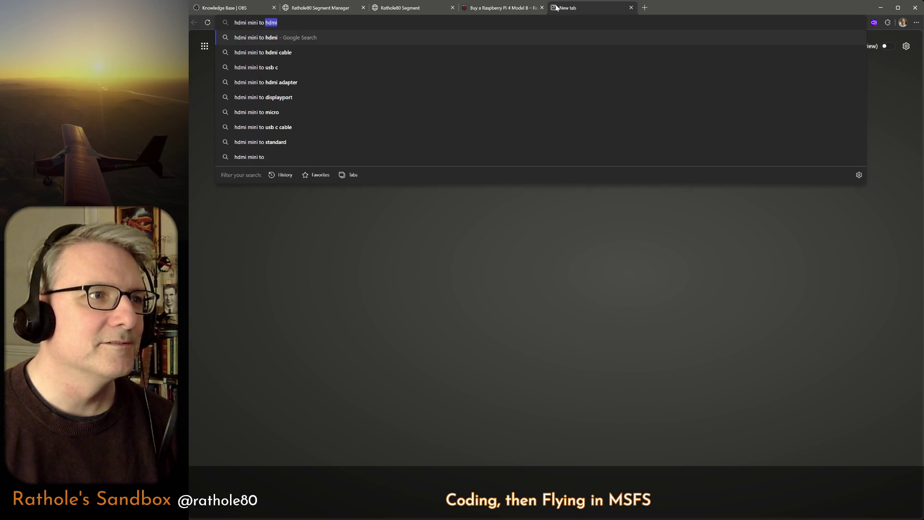
{"action": "type", "text": "regular"}
Search 'hdmi mini to regular' and view the Amazon results, glancing back at the Pi 4 page.
{"action": "key", "text": "Return"}
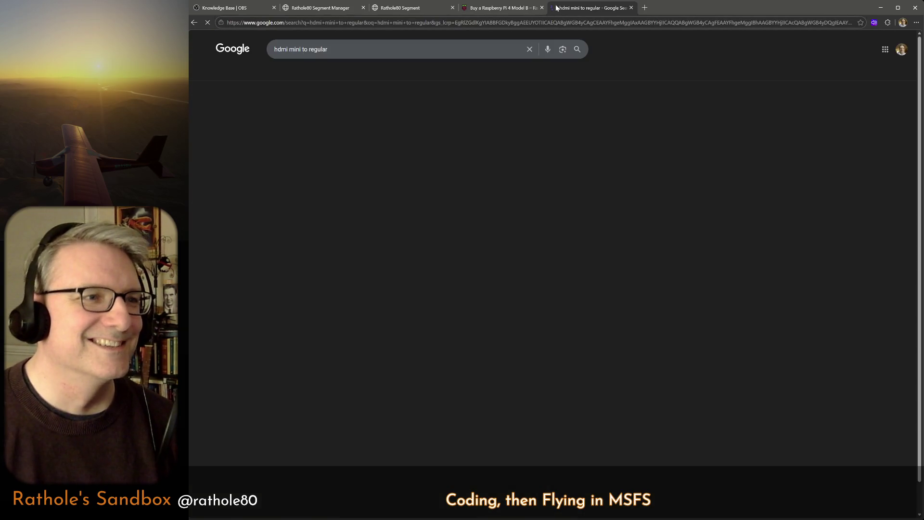
{"action": "left_click", "coordinate": [336, 165]}
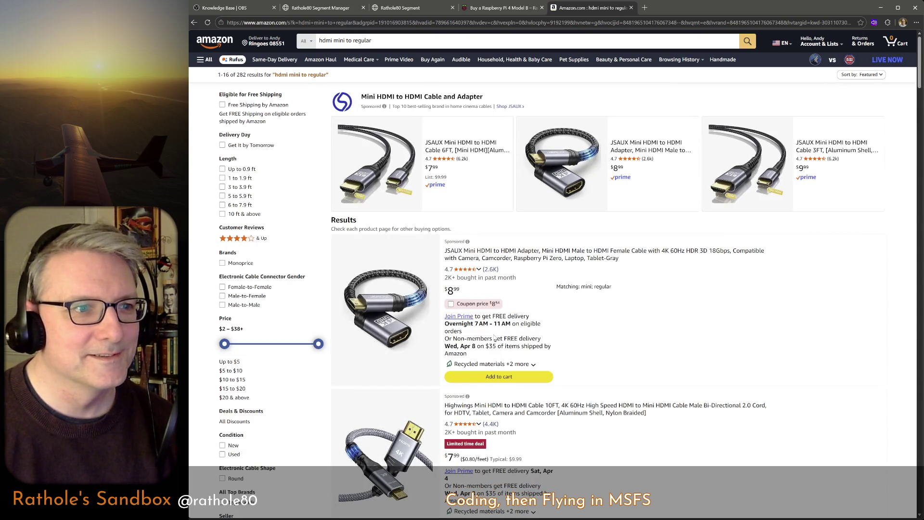
{"action": "scroll", "coordinate": [493, 337], "scroll_direction": "down", "scroll_amount": 3}
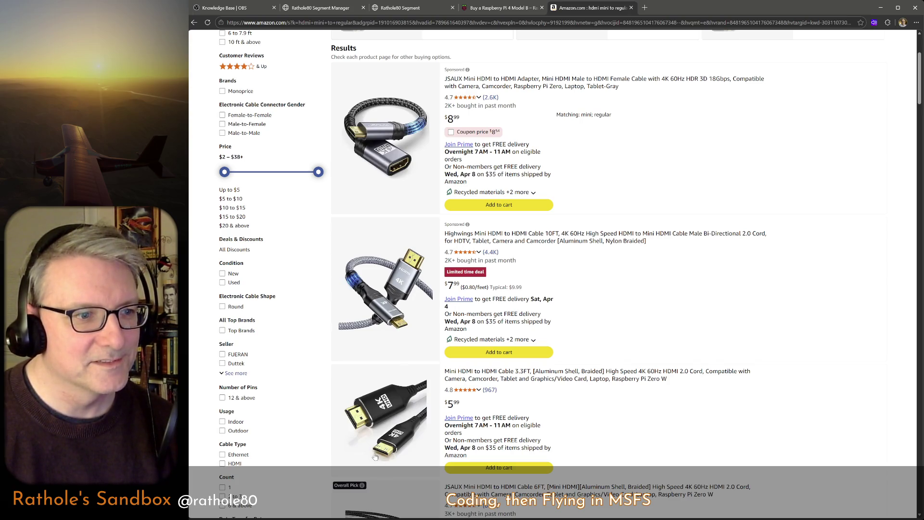
{"action": "left_click", "coordinate": [487, 9]}
{"action": "scroll", "coordinate": [472, 329], "scroll_direction": "down", "scroll_amount": 3}
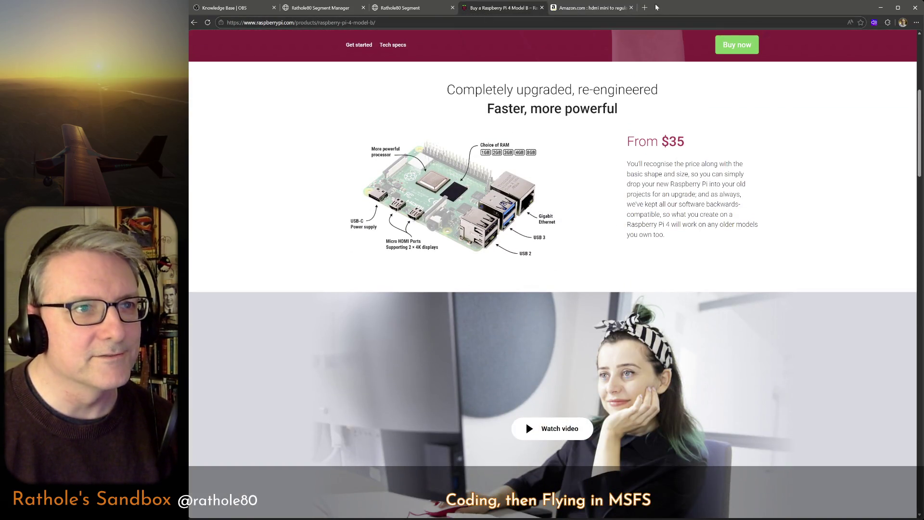
{"action": "left_click", "coordinate": [588, 8]}
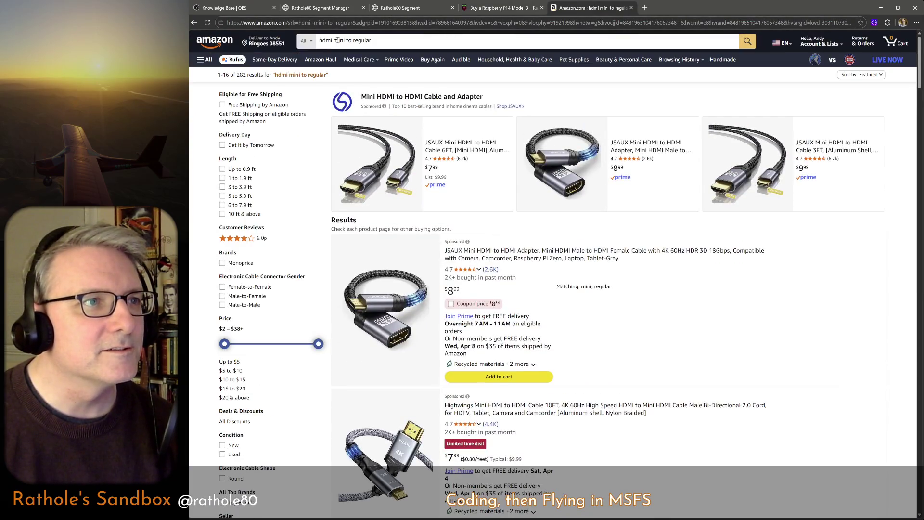
Change the Amazon query from mini to micro HDMI, search it, then close the Amazon tab.
{"action": "double_click", "coordinate": [335, 41]}
{"action": "type", "text": "micro"}
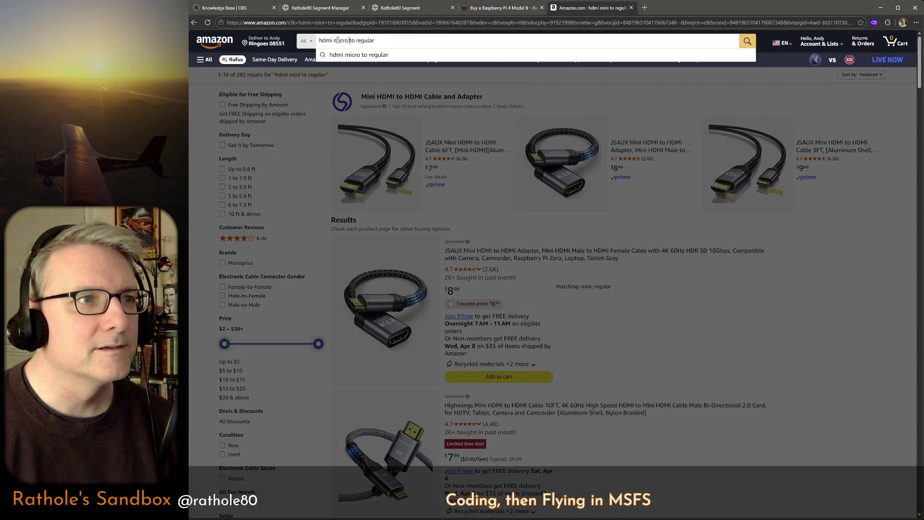
{"action": "key", "text": "Return"}
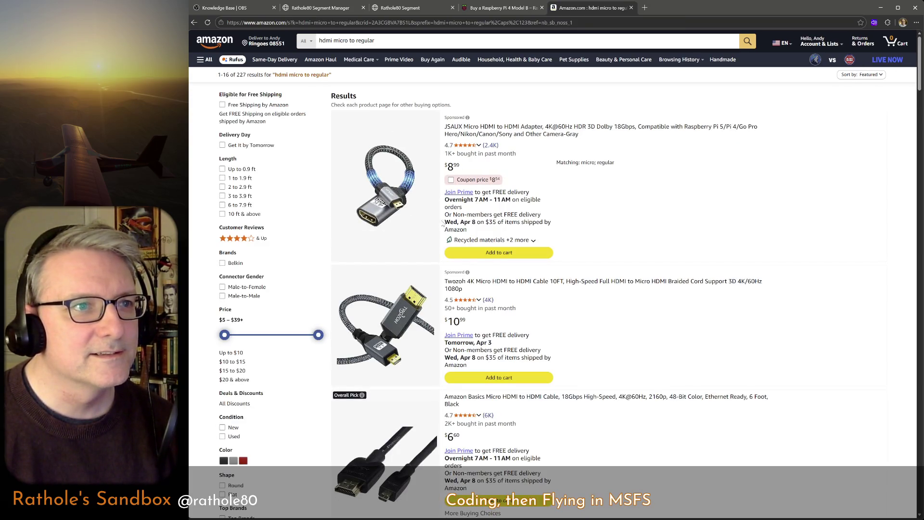
{"action": "key", "text": "ctrl+w"}
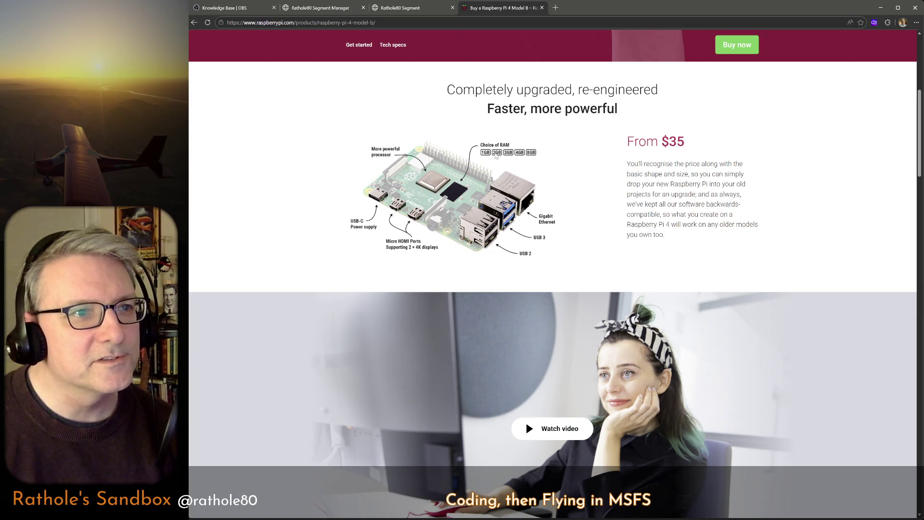
{"action": "scroll", "coordinate": [513, 296], "scroll_direction": "down", "scroll_amount": 10}
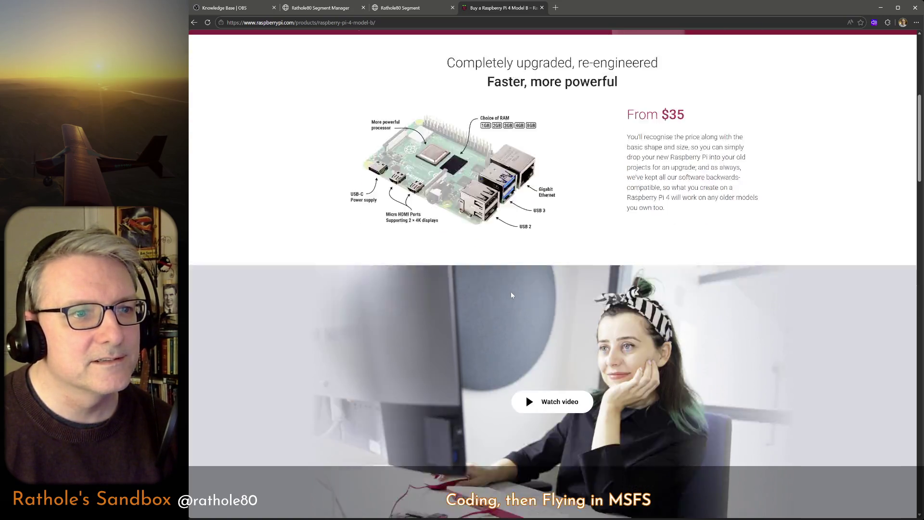
{"action": "scroll", "coordinate": [512, 295], "scroll_direction": "down", "scroll_amount": 3}
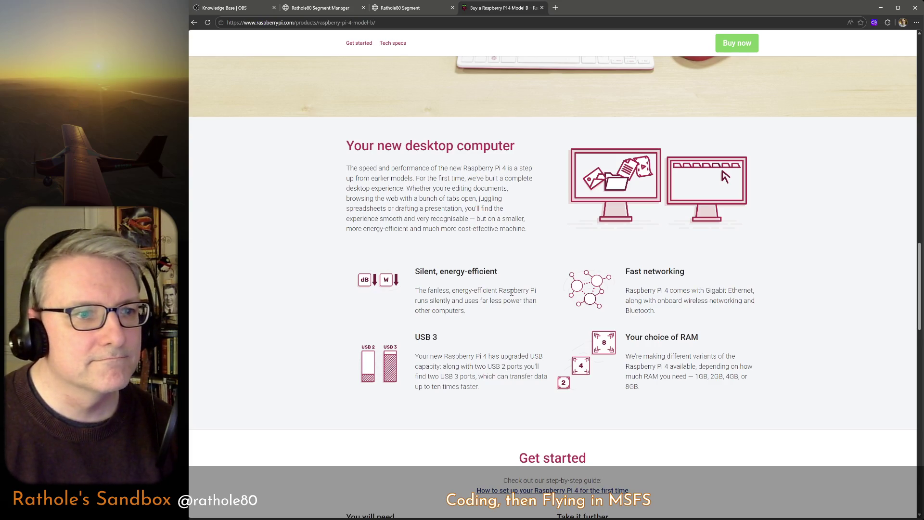
{"action": "scroll", "coordinate": [511, 291], "scroll_direction": "down", "scroll_amount": 3}
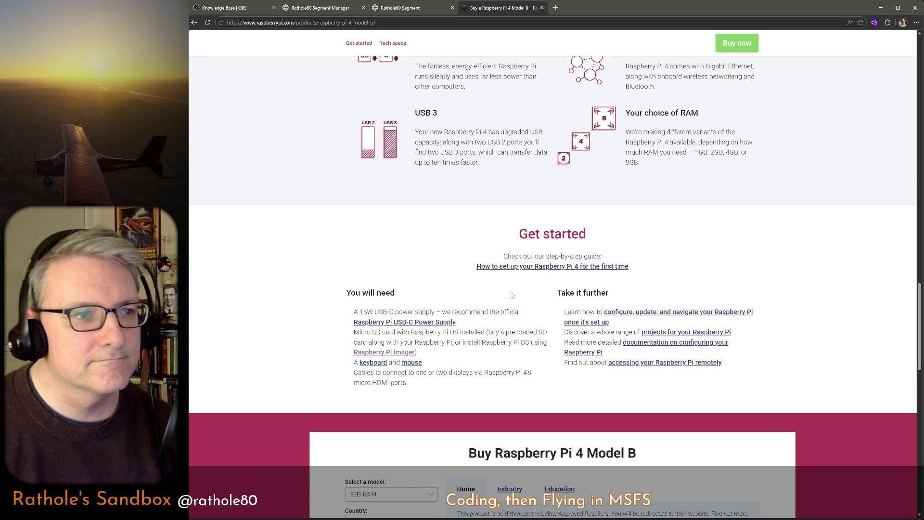
{"action": "scroll", "coordinate": [511, 294], "scroll_direction": "down", "scroll_amount": 4}
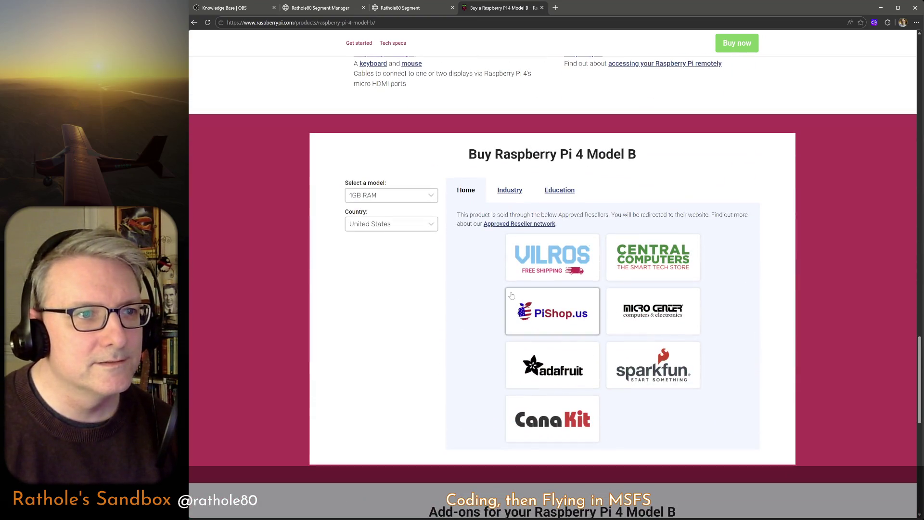
{"action": "scroll", "coordinate": [511, 294], "scroll_direction": "down", "scroll_amount": 5}
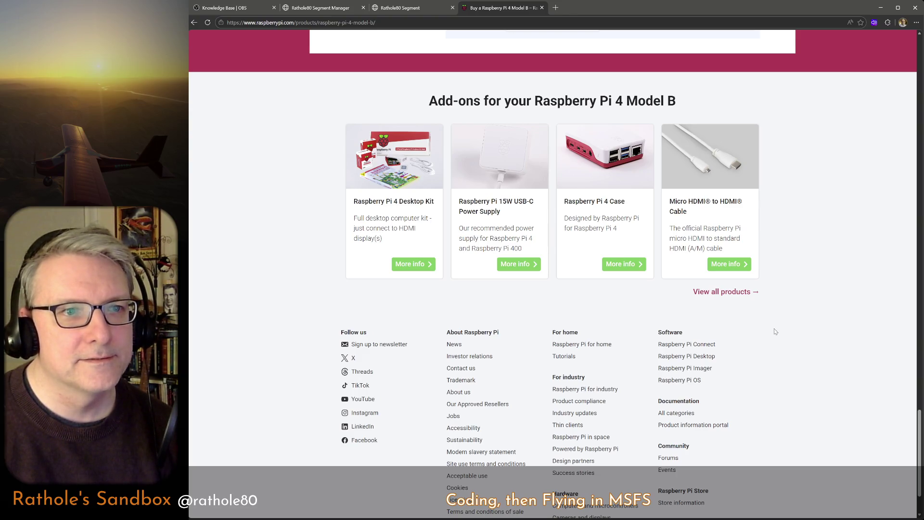
Check the Micro HDMI to HDMI Cable product page, return to the Pi 4 page and go to Tech Specs.
{"action": "left_click", "coordinate": [728, 263]}
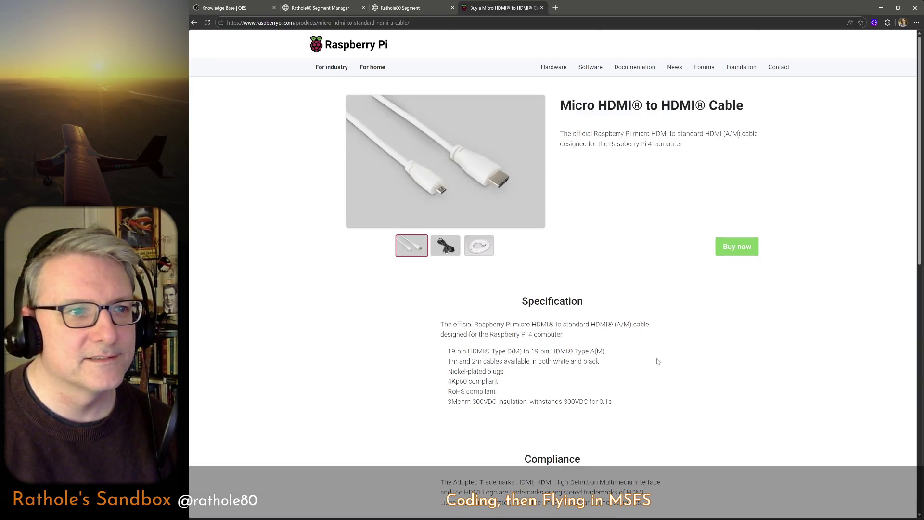
{"action": "left_click", "coordinate": [718, 253]}
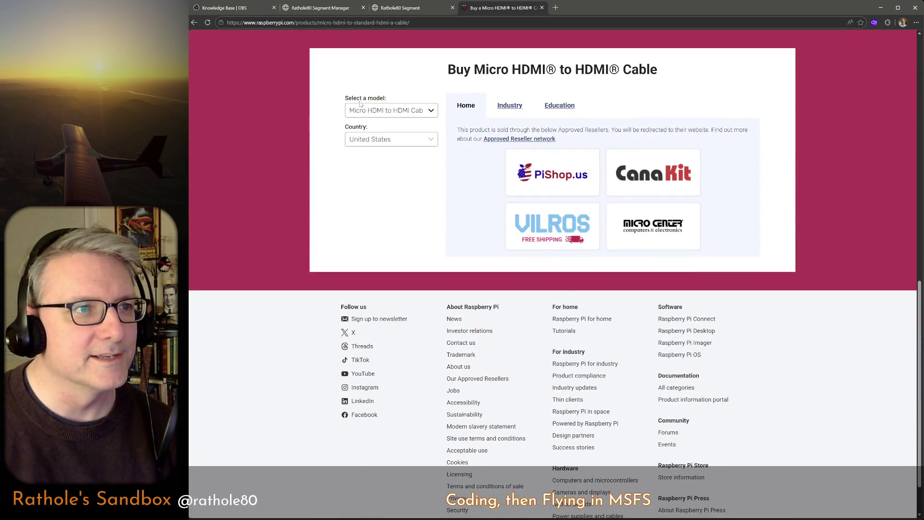
{"action": "left_click", "coordinate": [195, 23]}
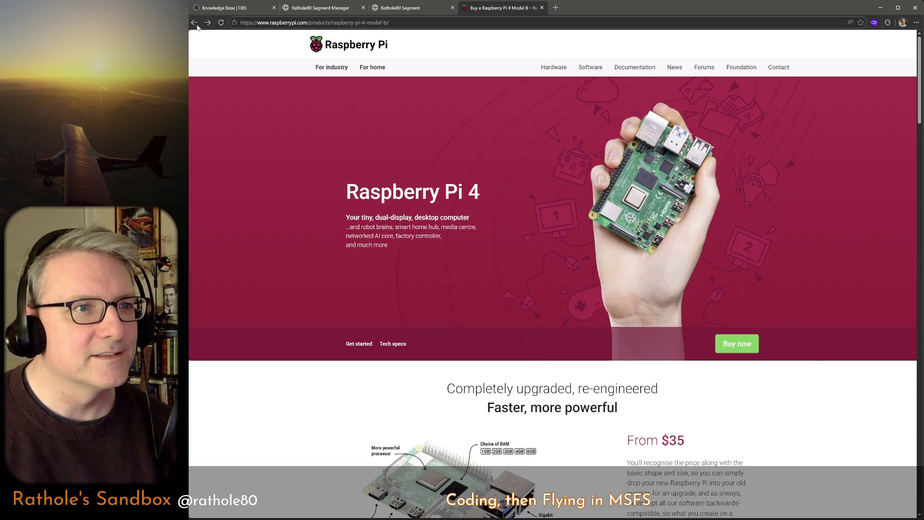
{"action": "scroll", "coordinate": [420, 299], "scroll_direction": "down", "scroll_amount": 4}
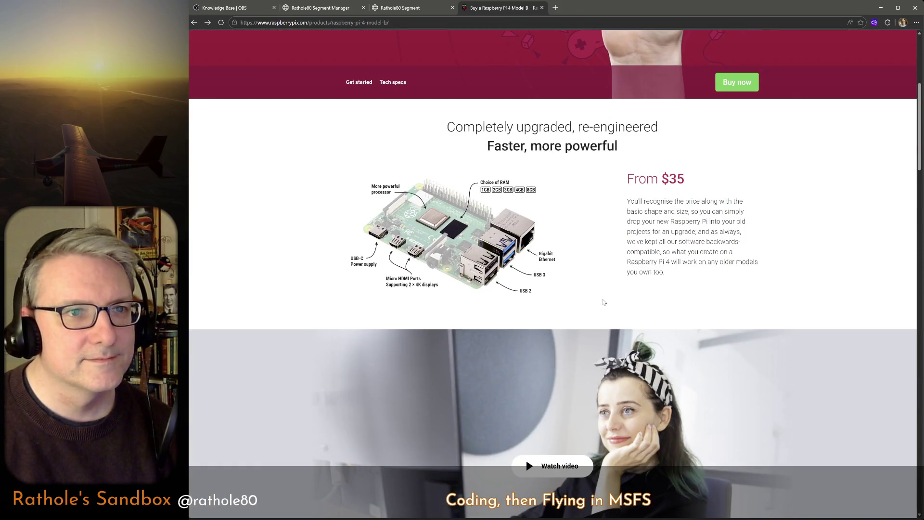
{"action": "scroll", "coordinate": [610, 278], "scroll_direction": "down", "scroll_amount": 5}
{"action": "scroll", "coordinate": [613, 259], "scroll_direction": "down", "scroll_amount": 3}
{"action": "scroll", "coordinate": [613, 259], "scroll_direction": "down", "scroll_amount": 5}
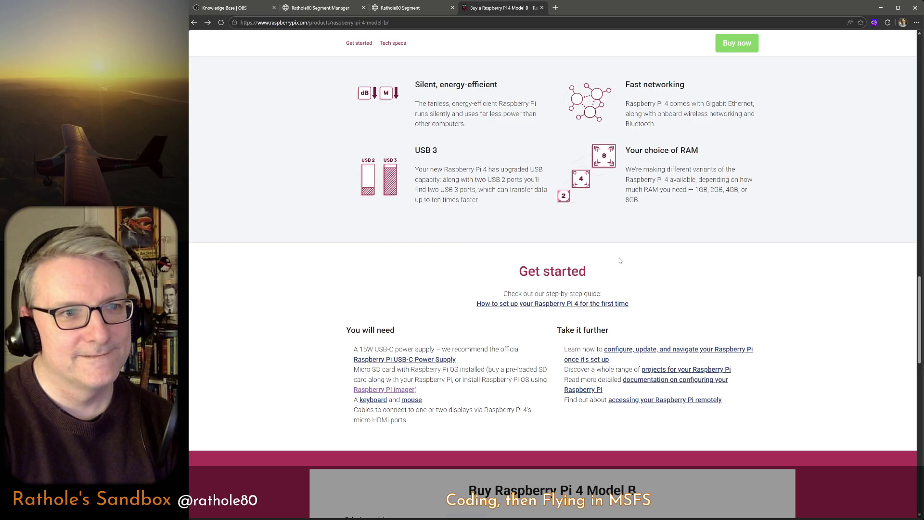
{"action": "scroll", "coordinate": [619, 261], "scroll_direction": "down", "scroll_amount": 4}
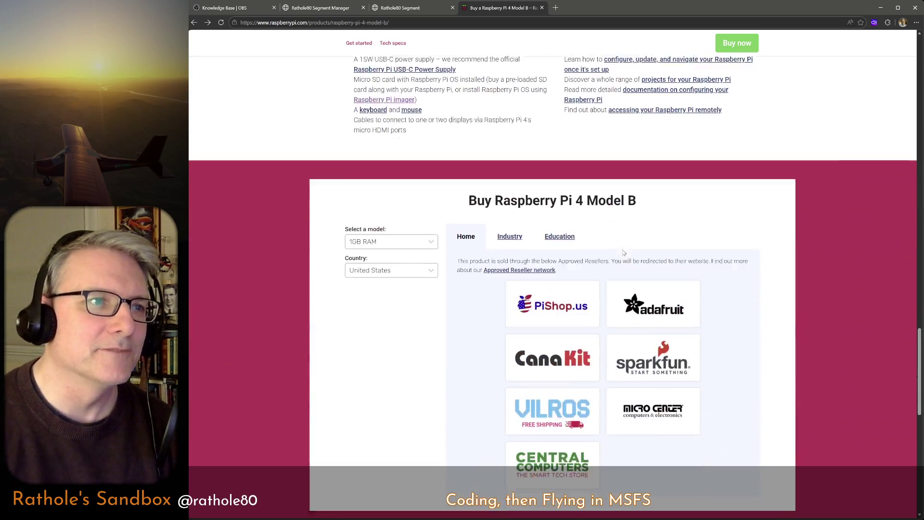
{"action": "scroll", "coordinate": [625, 251], "scroll_direction": "up", "scroll_amount": 5}
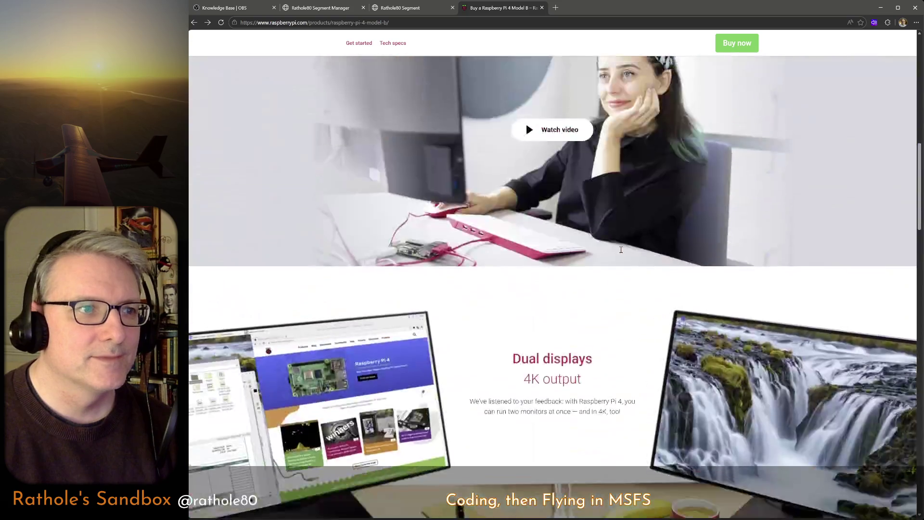
{"action": "scroll", "coordinate": [621, 253], "scroll_direction": "down", "scroll_amount": 5}
{"action": "scroll", "coordinate": [429, 404], "scroll_direction": "down", "scroll_amount": 2}
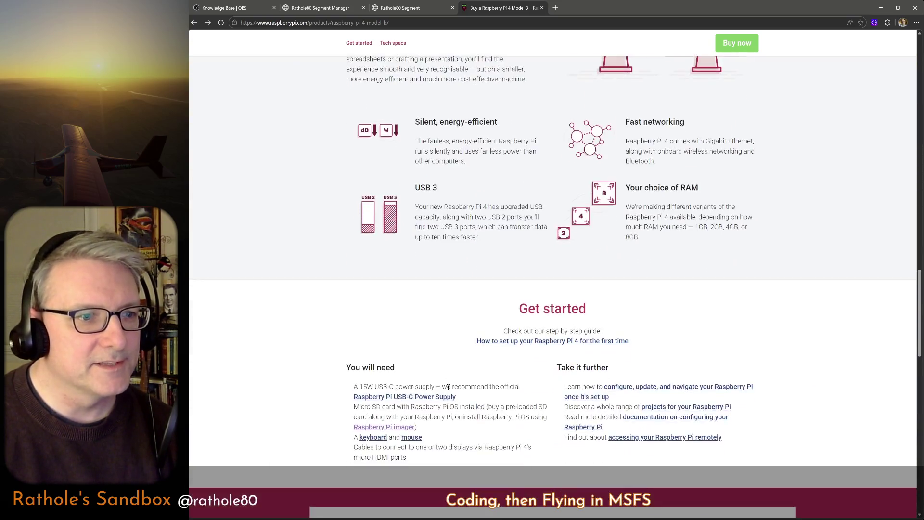
{"action": "scroll", "coordinate": [441, 389], "scroll_direction": "up", "scroll_amount": 5}
{"action": "scroll", "coordinate": [444, 386], "scroll_direction": "up", "scroll_amount": 5}
{"action": "scroll", "coordinate": [444, 387], "scroll_direction": "up", "scroll_amount": 2}
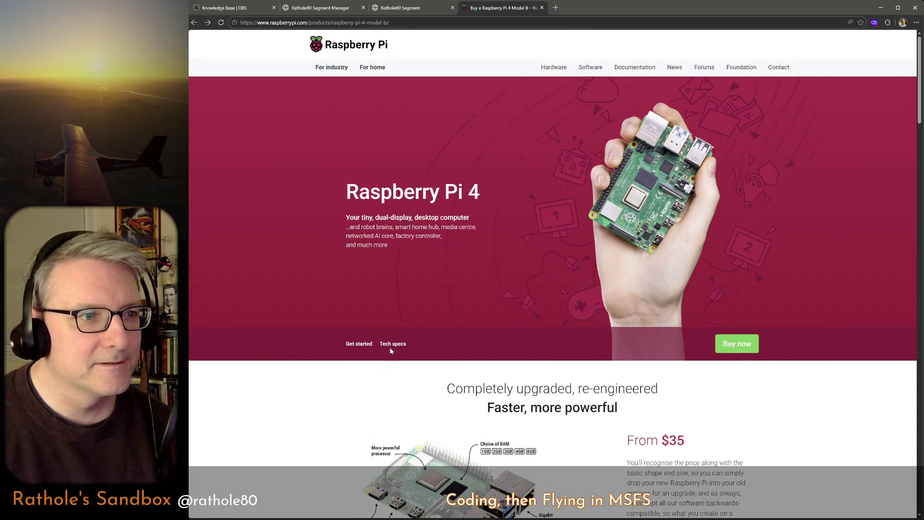
{"action": "left_click", "coordinate": [390, 347]}
{"action": "scroll", "coordinate": [432, 373], "scroll_direction": "down", "scroll_amount": 3}
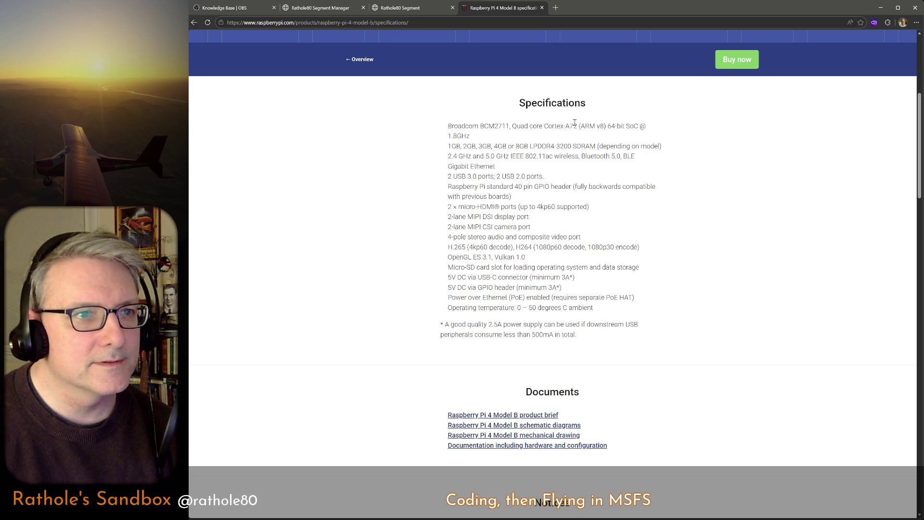
Highlight the words ARM and bit in the Pi 4 processor spec line while reading.
{"action": "double_click", "coordinate": [591, 125]}
{"action": "left_click", "coordinate": [590, 230]}
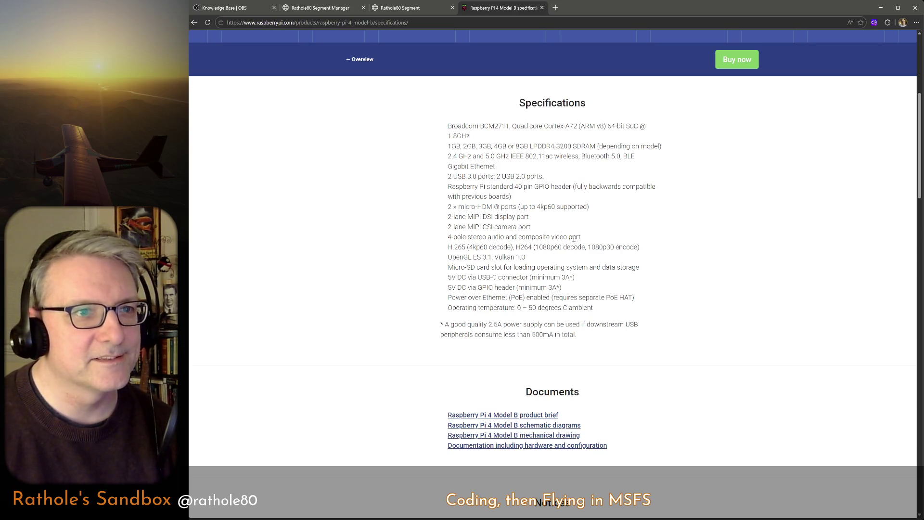
{"action": "double_click", "coordinate": [620, 125]}
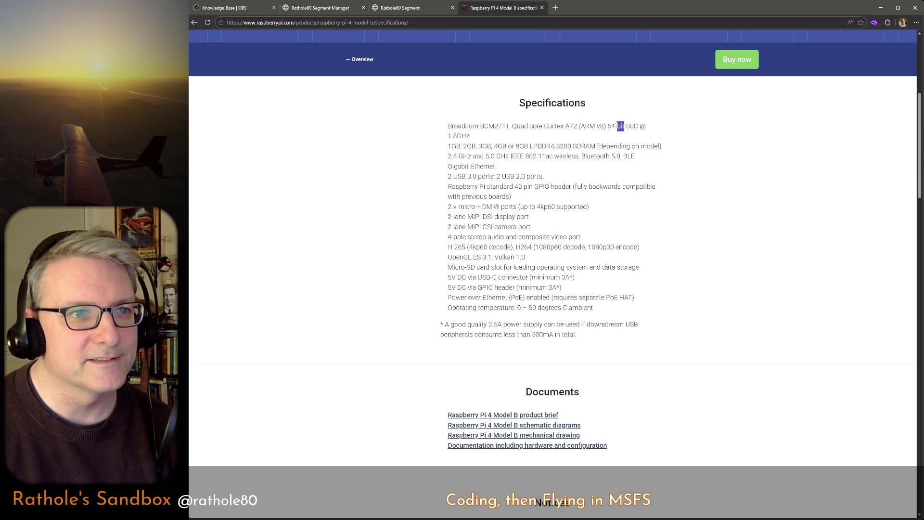
{"action": "left_click", "coordinate": [608, 157]}
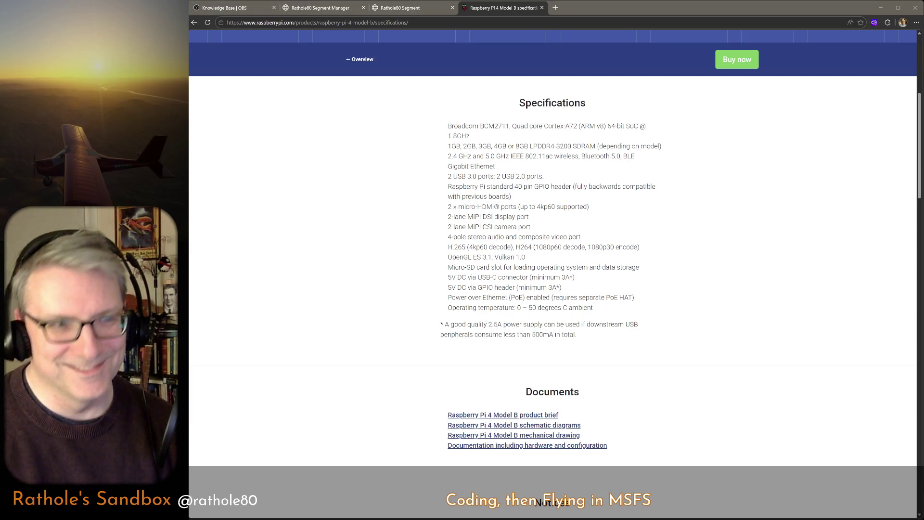
Search for pihole in a new browser tab.
{"action": "key", "text": "ctrl+t"}
{"action": "type", "text": "pihole"}
{"action": "key", "text": "Return"}
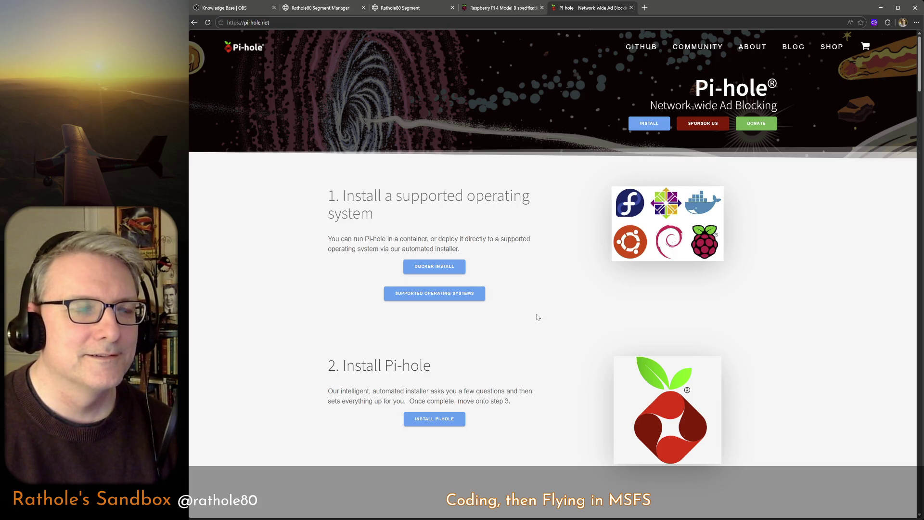
Close the Pi-hole tab and start another new tab for a search.
{"action": "key", "text": "ctrl+w"}
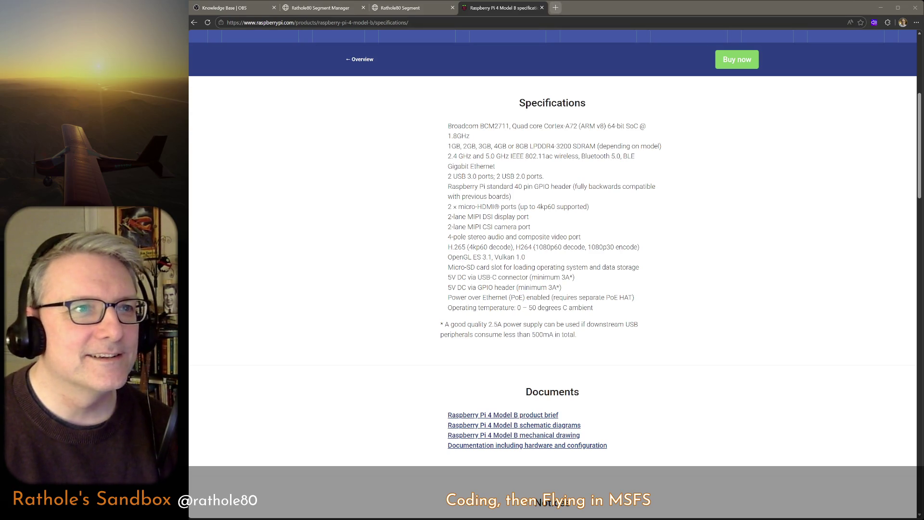
{"action": "left_click", "coordinate": [556, 7]}
{"action": "type", "text": "unbound dns"}
Search 'unbound dns', reach the NLnet Labs Unbound About page and follow its DNS-over-TLS link to RFC 7858.
{"action": "key", "text": "Return"}
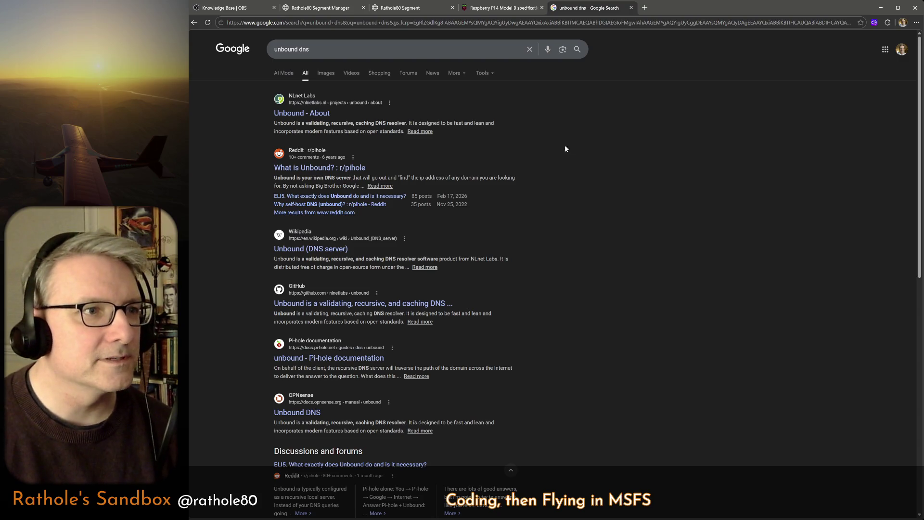
{"action": "left_click", "coordinate": [293, 118]}
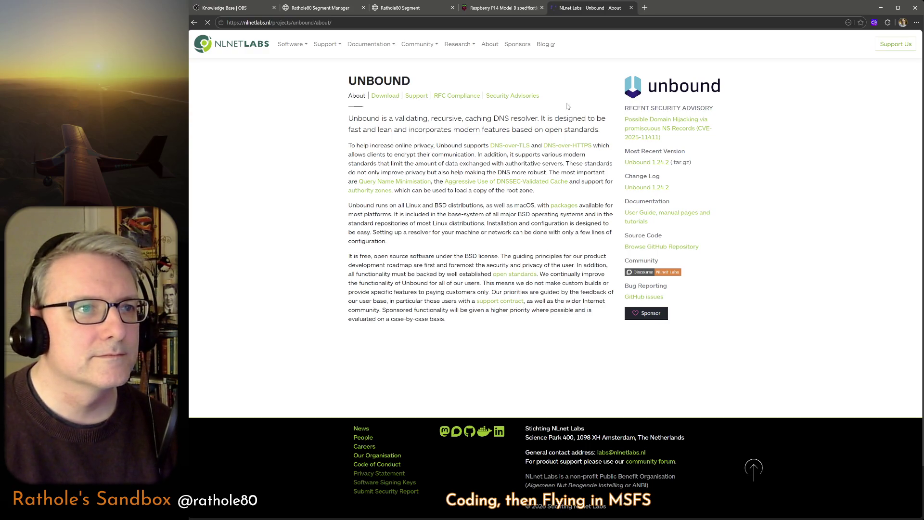
{"action": "left_click", "coordinate": [517, 146]}
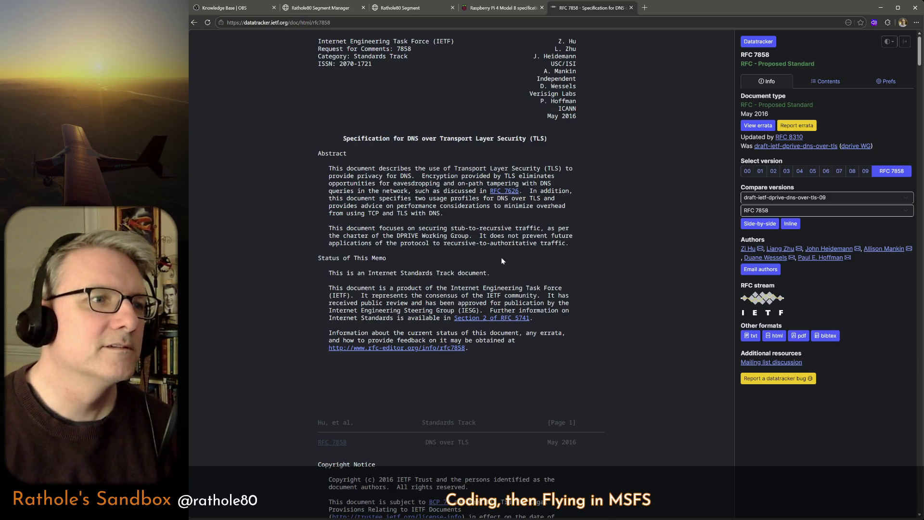
{"action": "scroll", "coordinate": [483, 246], "scroll_direction": "down", "scroll_amount": 3}
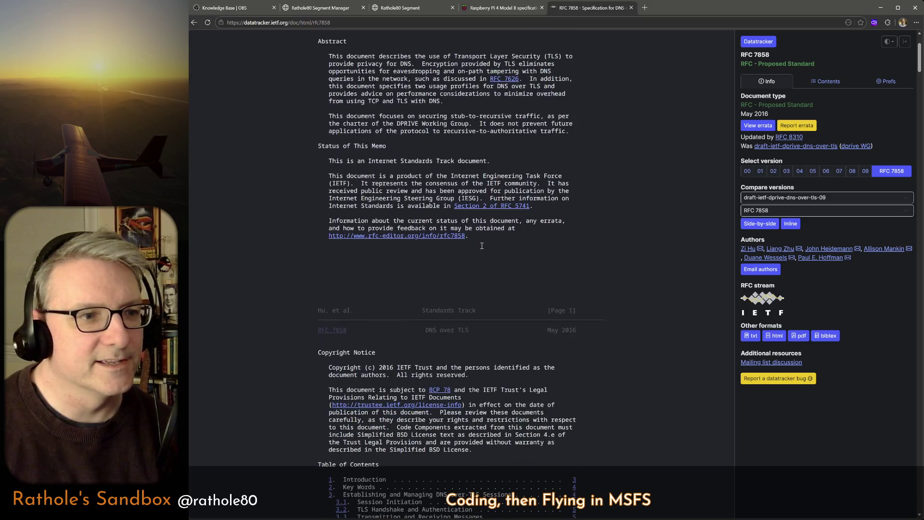
{"action": "scroll", "coordinate": [574, 336], "scroll_direction": "down", "scroll_amount": 3}
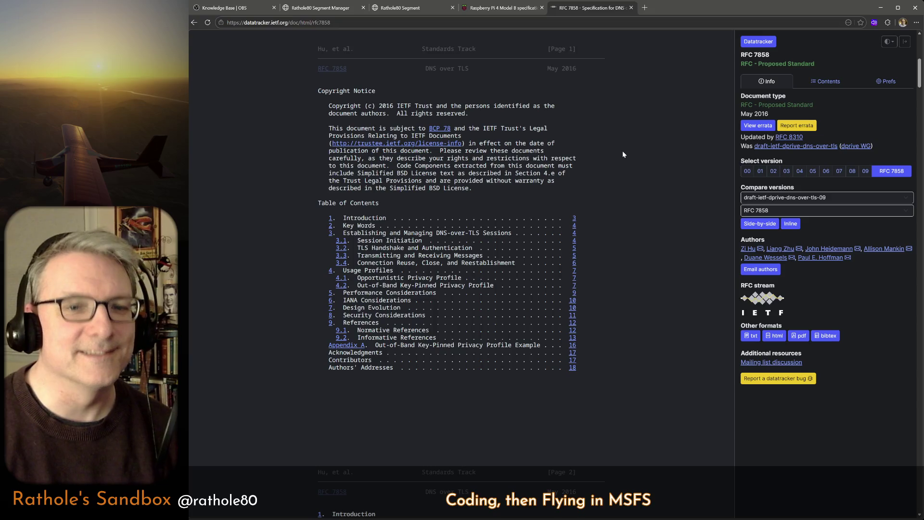
Close the RFC 7858 Datatracker tab, returning to the Raspberry Pi 4 specifications page.
{"action": "middle_click", "coordinate": [571, 6]}
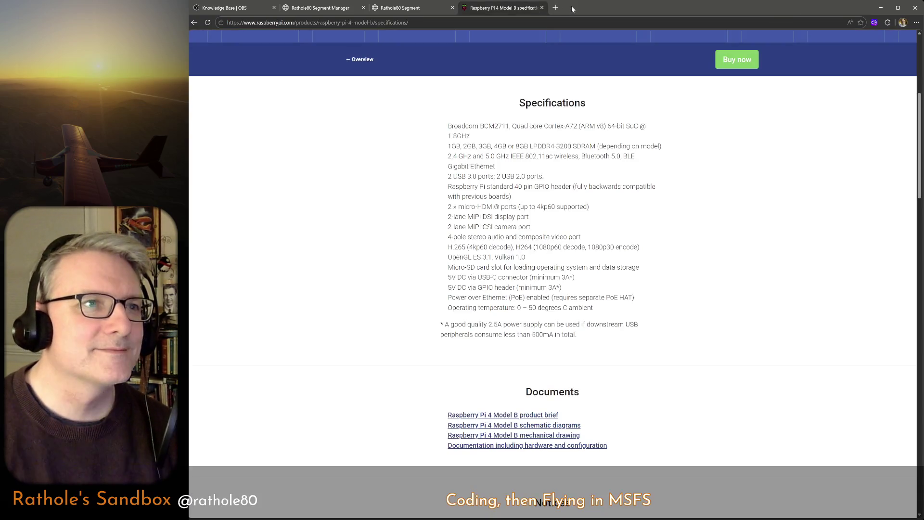
{"action": "scroll", "coordinate": [660, 150], "scroll_direction": "down", "scroll_amount": 5}
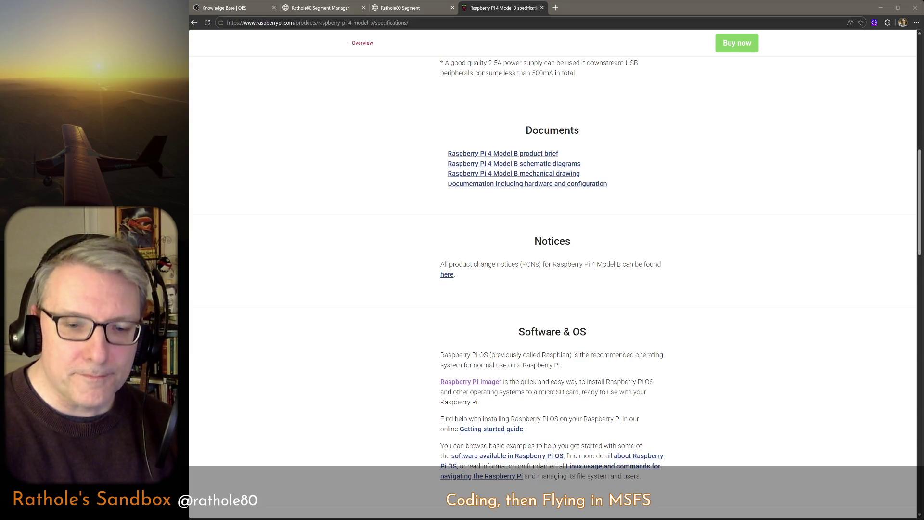
{"action": "left_click", "coordinate": [769, 238]}
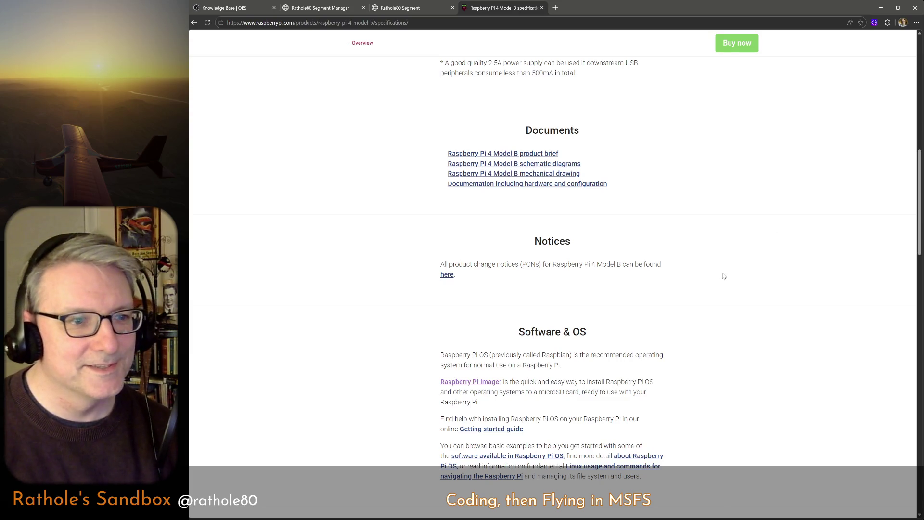
{"action": "scroll", "coordinate": [724, 275], "scroll_direction": "down", "scroll_amount": 1}
{"action": "scroll", "coordinate": [724, 275], "scroll_direction": "down", "scroll_amount": 2}
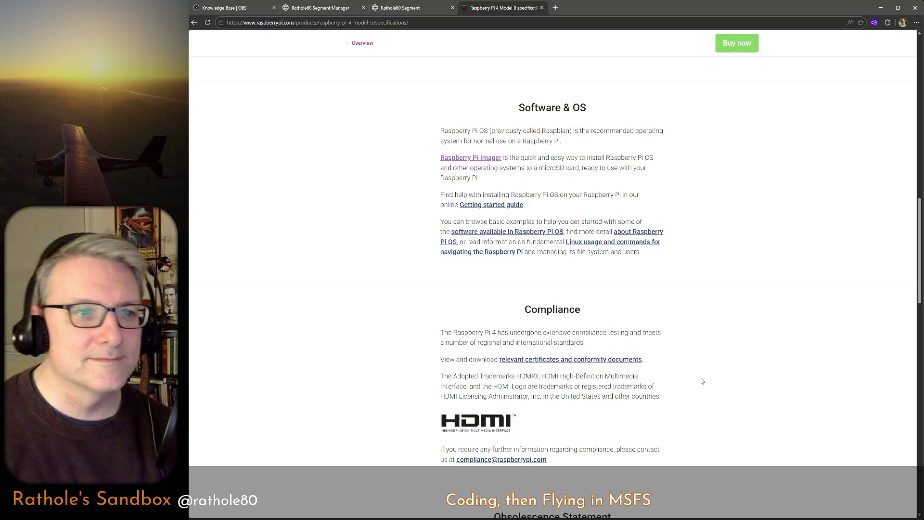
{"action": "scroll", "coordinate": [704, 376], "scroll_direction": "down", "scroll_amount": 1}
{"action": "scroll", "coordinate": [713, 382], "scroll_direction": "down", "scroll_amount": 2}
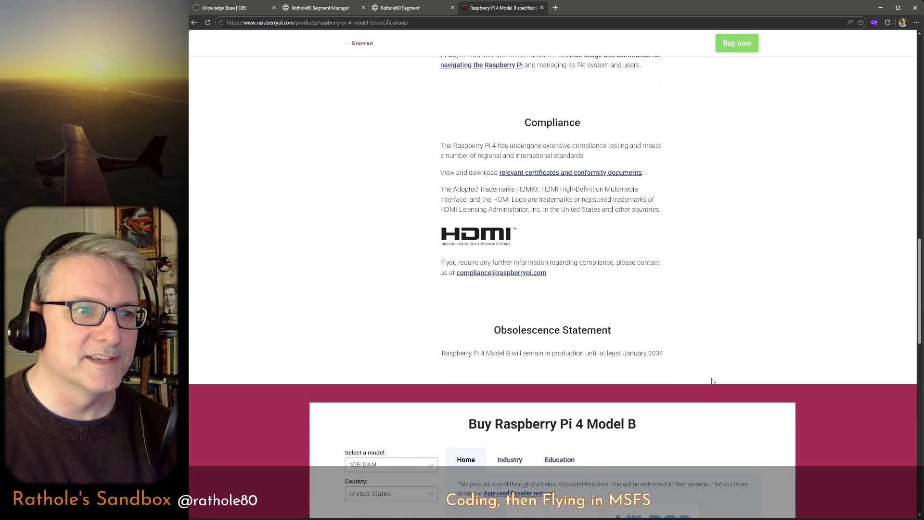
{"action": "scroll", "coordinate": [713, 381], "scroll_direction": "up", "scroll_amount": 4}
{"action": "scroll", "coordinate": [712, 380], "scroll_direction": "up", "scroll_amount": 6}
{"action": "scroll", "coordinate": [712, 381], "scroll_direction": "up", "scroll_amount": 3}
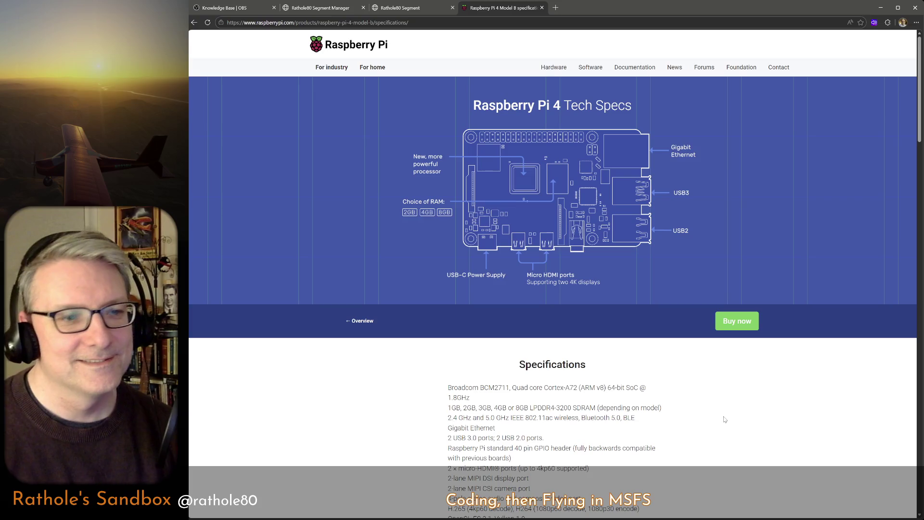
{"action": "scroll", "coordinate": [726, 418], "scroll_direction": "down", "scroll_amount": 3}
{"action": "scroll", "coordinate": [726, 417], "scroll_direction": "down", "scroll_amount": 2}
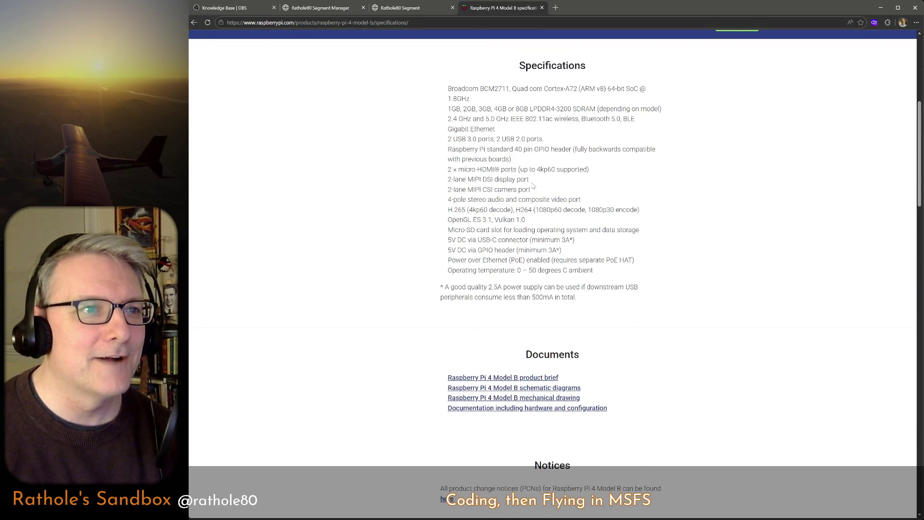
{"action": "triple_click", "coordinate": [550, 169]}
{"action": "left_click", "coordinate": [554, 188]}
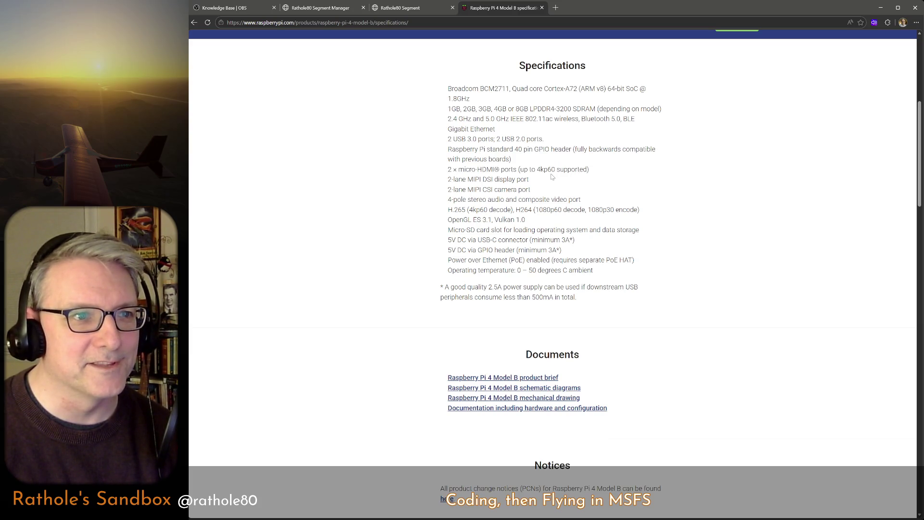
{"action": "triple_click", "coordinate": [639, 219]}
{"action": "left_click", "coordinate": [634, 252]}
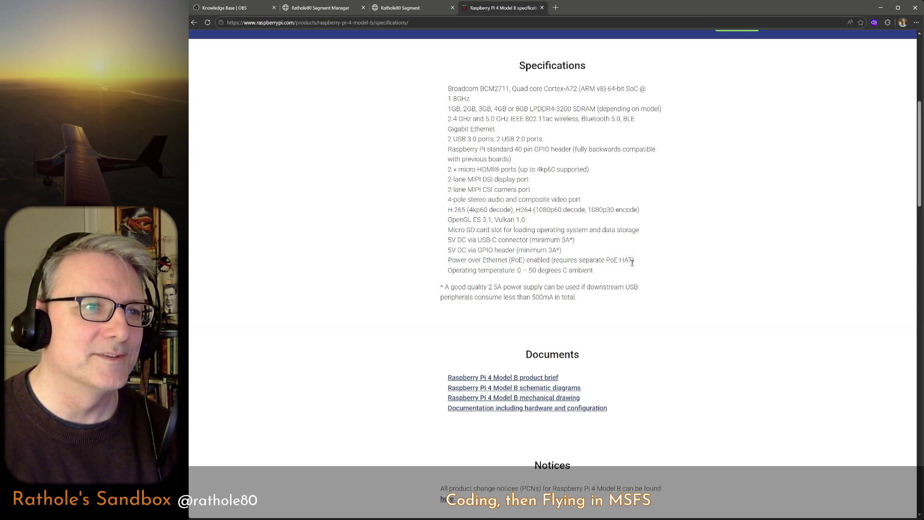
{"action": "scroll", "coordinate": [624, 261], "scroll_direction": "up", "scroll_amount": 2}
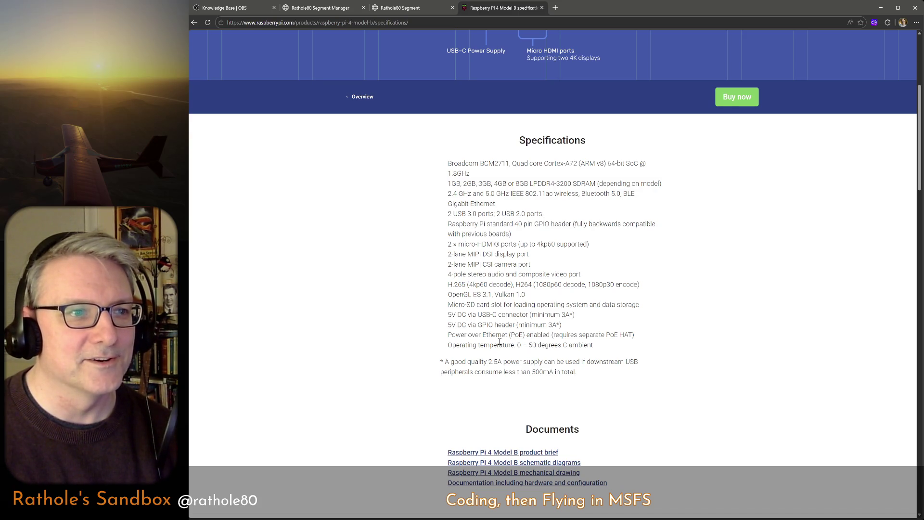
{"action": "scroll", "coordinate": [527, 393], "scroll_direction": "up", "scroll_amount": 3}
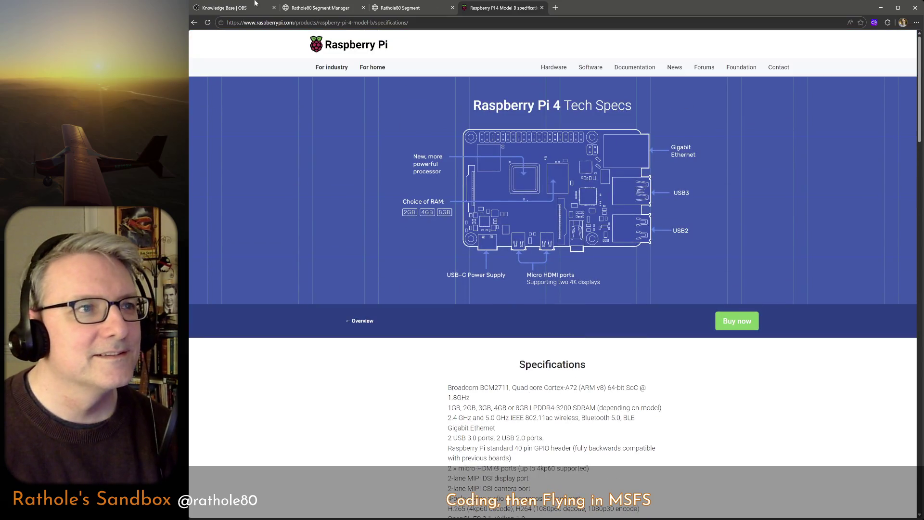
{"action": "left_click", "coordinate": [194, 23]}
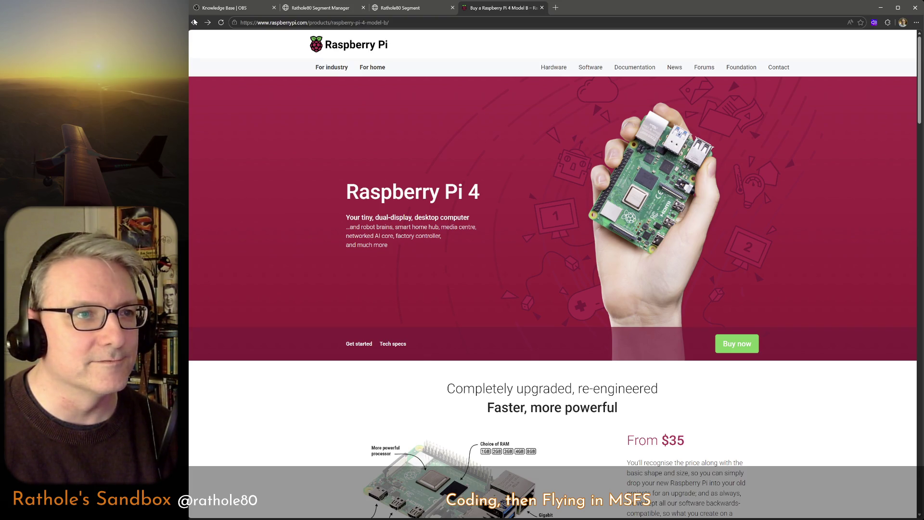
Navigate back to the Raspberry Pi products listing and start a fresh blank tab.
{"action": "left_click", "coordinate": [194, 22]}
{"action": "left_click", "coordinate": [194, 23]}
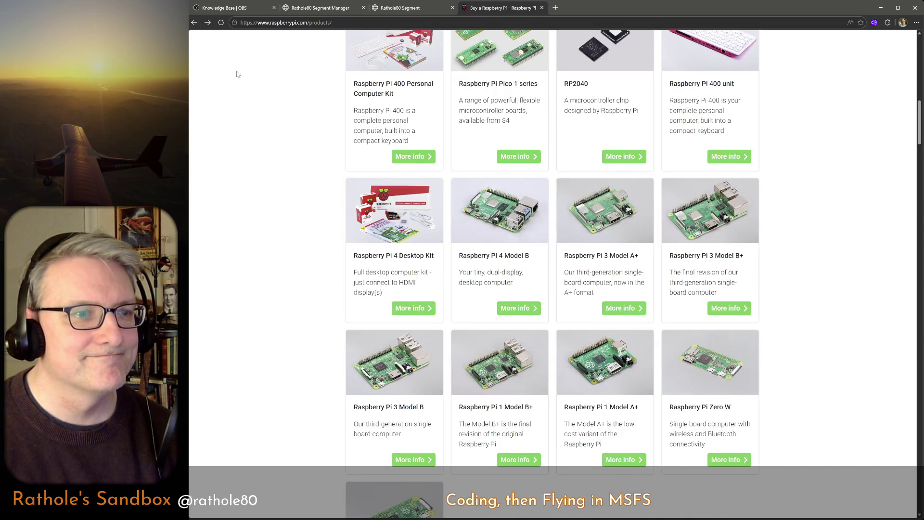
{"action": "left_click", "coordinate": [556, 7]}
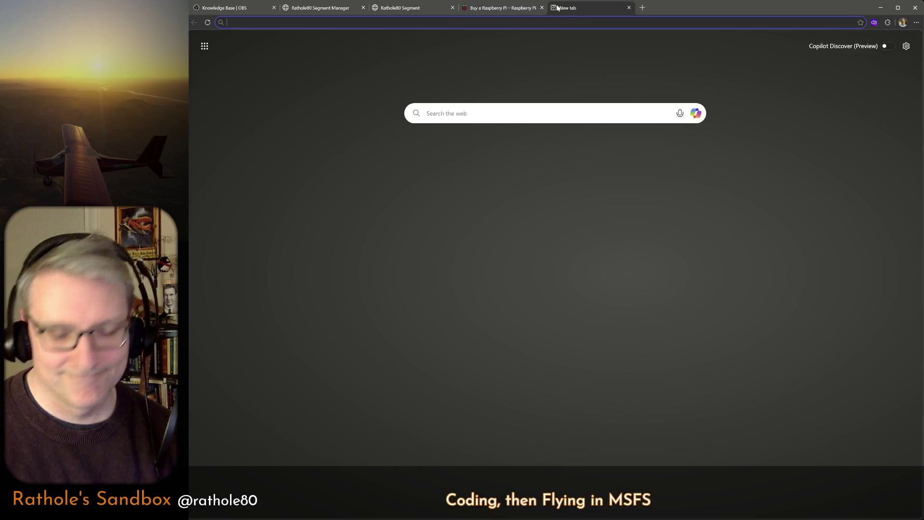
{"action": "type", "text": "ubi linu"}
Correct the 'ubi linux' query to 'most popular linux' and view the results naming Ubuntu.
{"action": "key", "text": "Return"}
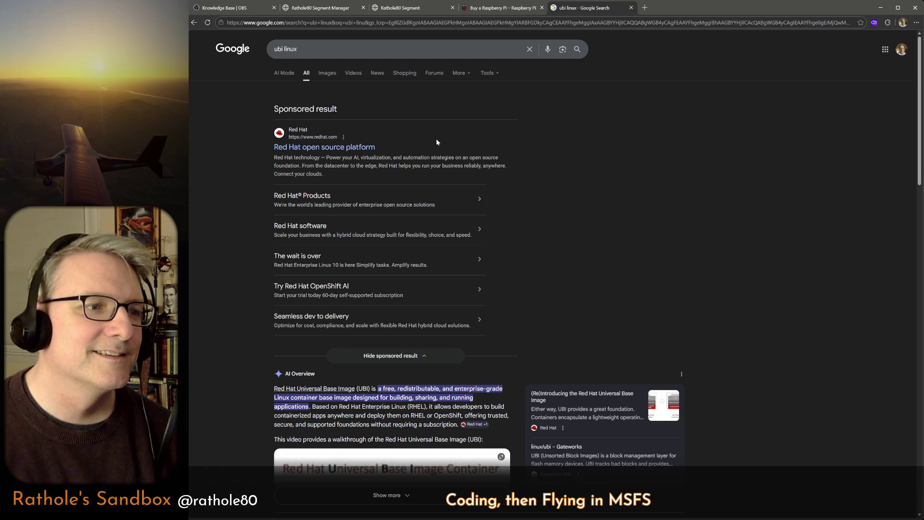
{"action": "scroll", "coordinate": [436, 142], "scroll_direction": "down", "scroll_amount": 2}
{"action": "scroll", "coordinate": [436, 142], "scroll_direction": "down", "scroll_amount": 3}
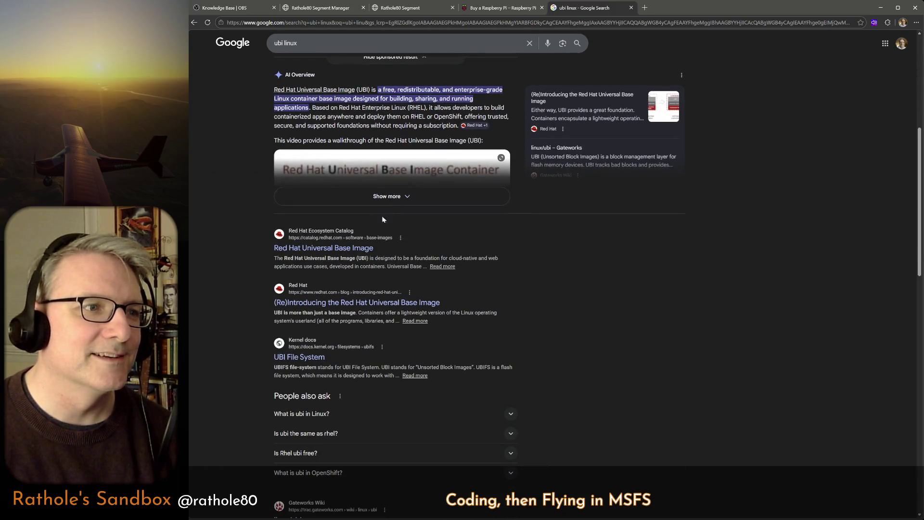
{"action": "scroll", "coordinate": [370, 245], "scroll_direction": "up", "scroll_amount": 5}
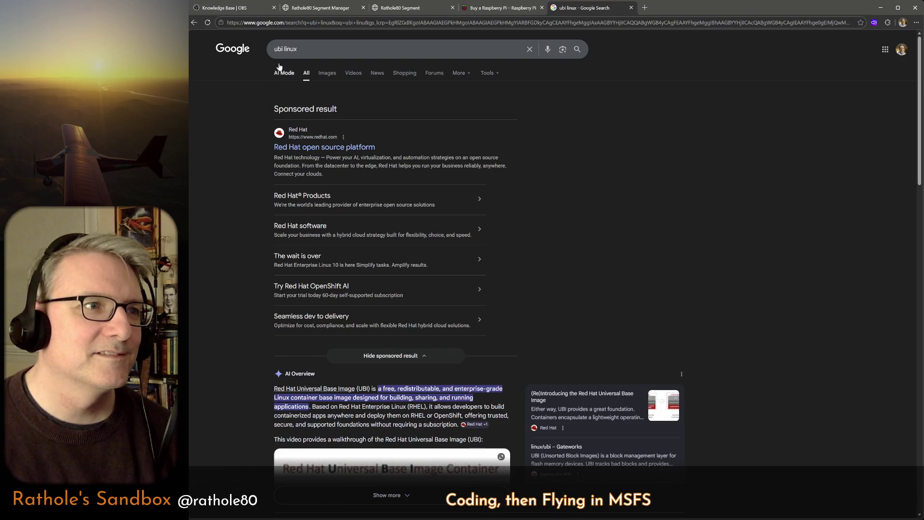
{"action": "double_click", "coordinate": [279, 48]}
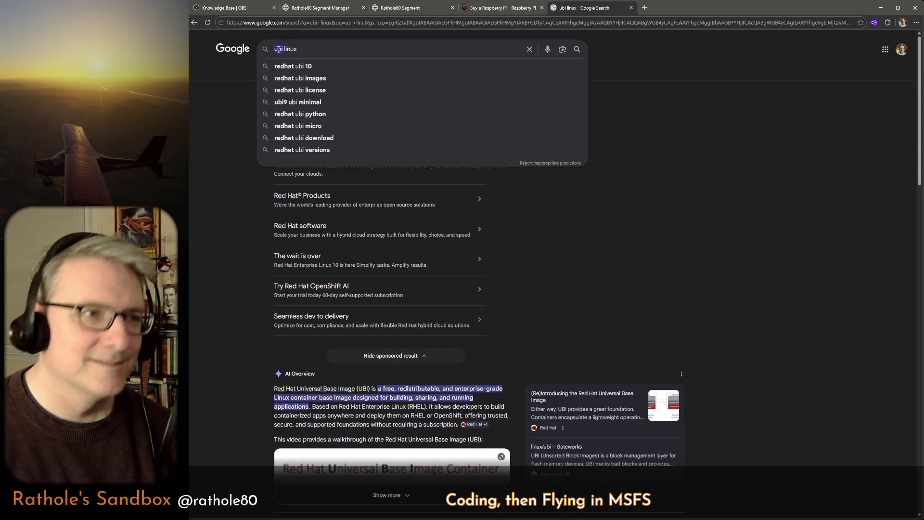
{"action": "type", "text": "rost po"}
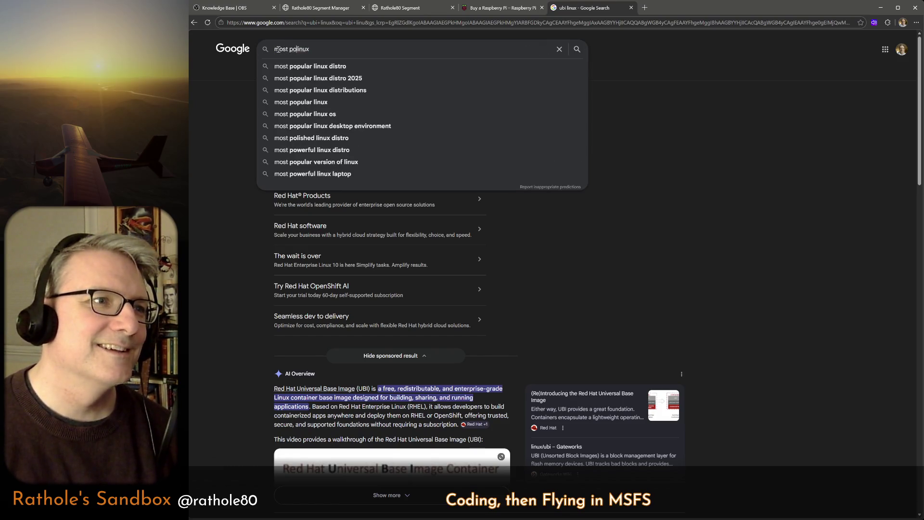
{"action": "type", "text": "pular"}
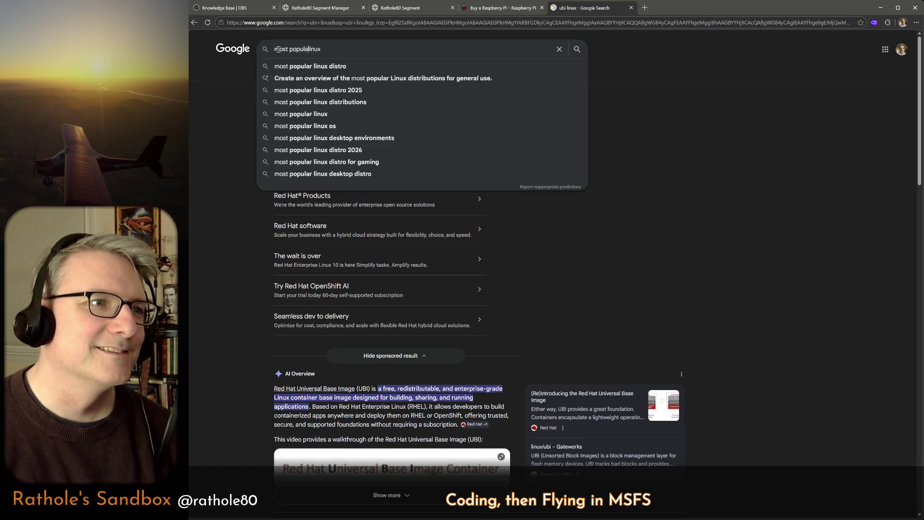
{"action": "key", "text": "Return"}
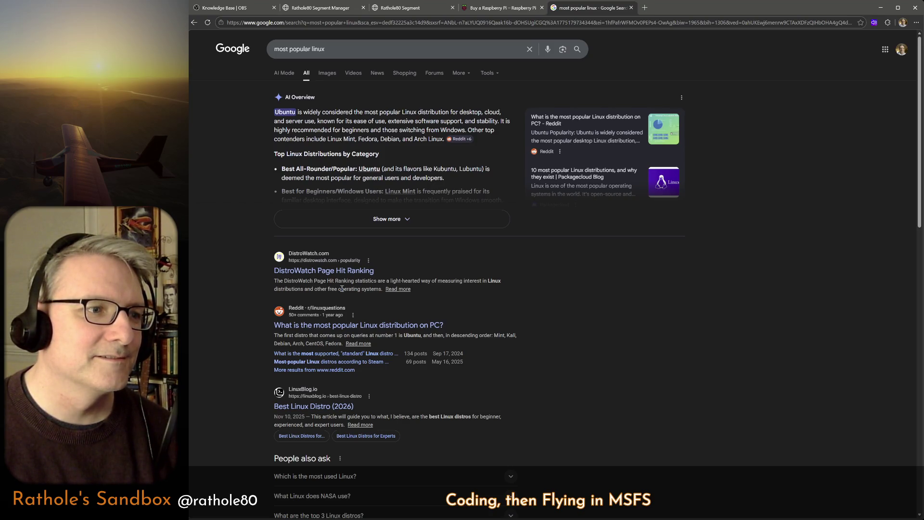
{"action": "scroll", "coordinate": [342, 288], "scroll_direction": "down", "scroll_amount": 5}
{"action": "scroll", "coordinate": [342, 291], "scroll_direction": "down", "scroll_amount": 5}
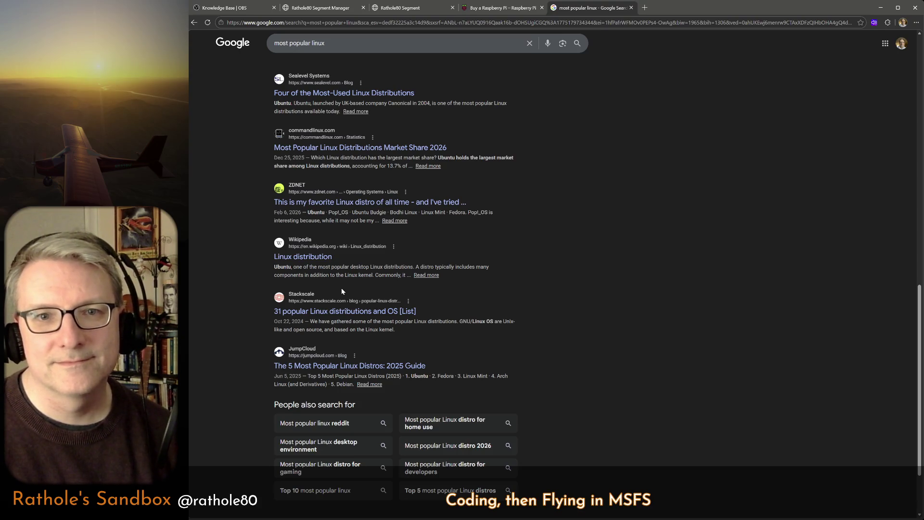
{"action": "scroll", "coordinate": [341, 291], "scroll_direction": "up", "scroll_amount": 5}
{"action": "scroll", "coordinate": [341, 291], "scroll_direction": "up", "scroll_amount": 5}
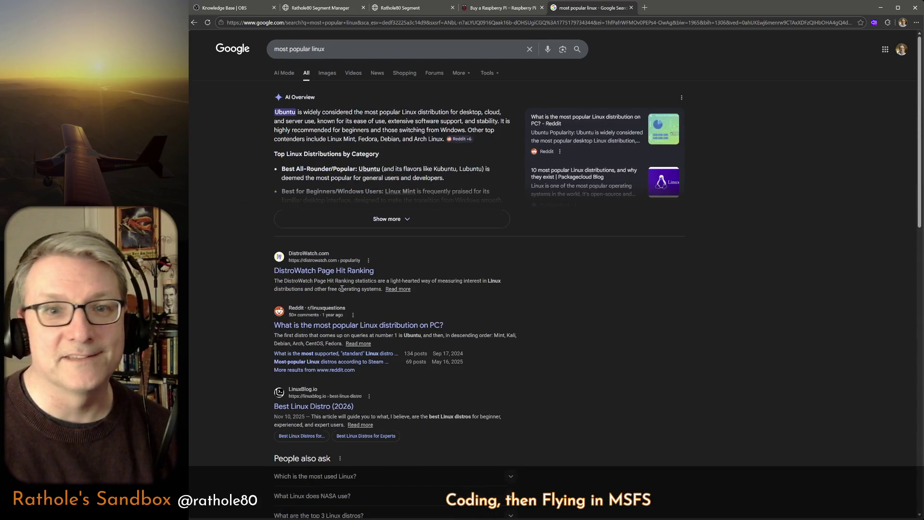
{"action": "left_click", "coordinate": [318, 22]}
{"action": "type", "text": "raspberrypi.com/products/raspberry-pi-4-model-b/"}
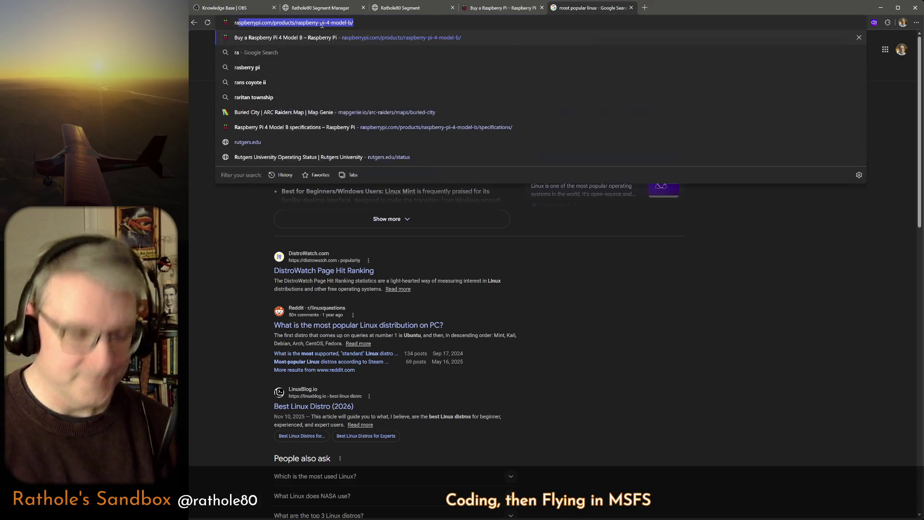
{"action": "type", "text": "i os"}
Search 'raspi os', visit the Raspberry Pi OS Wikipedia article, go back and close the search tab.
{"action": "key", "text": "Return"}
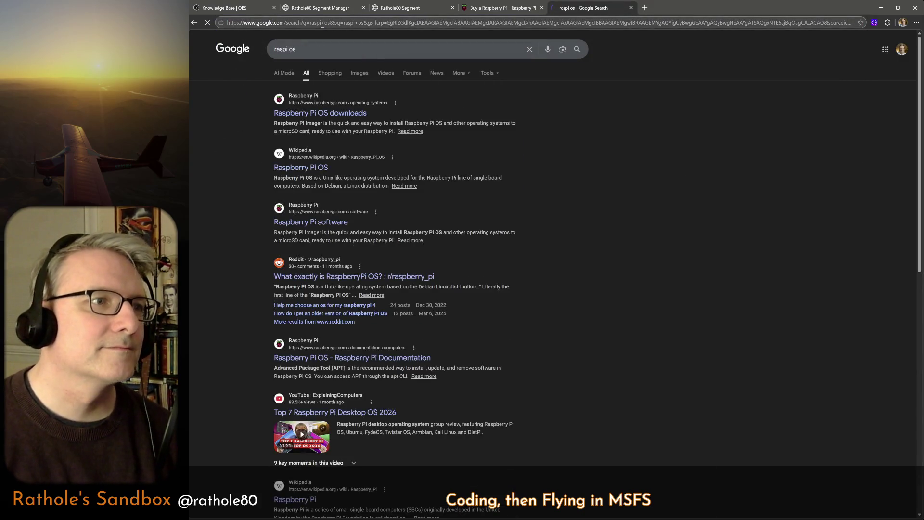
{"action": "left_click", "coordinate": [292, 167]}
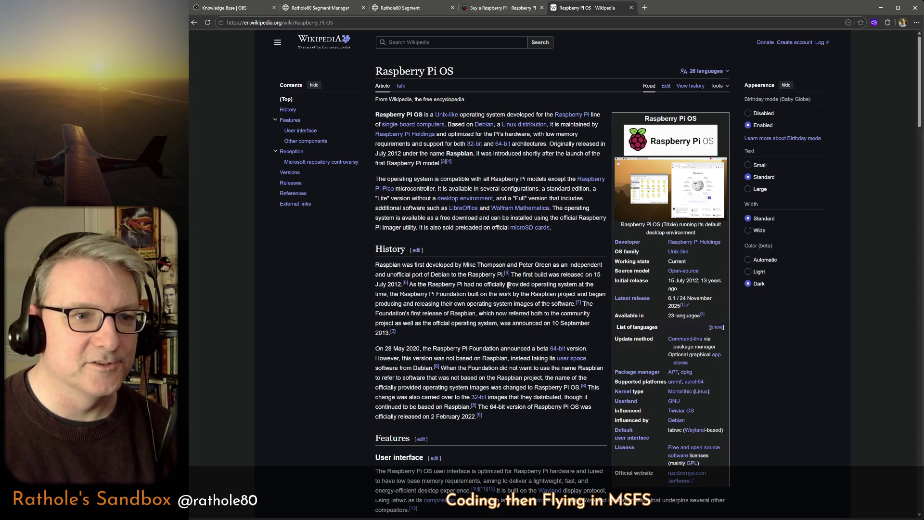
{"action": "key", "text": "alt+Left"}
{"action": "key", "text": "alt+Left"}
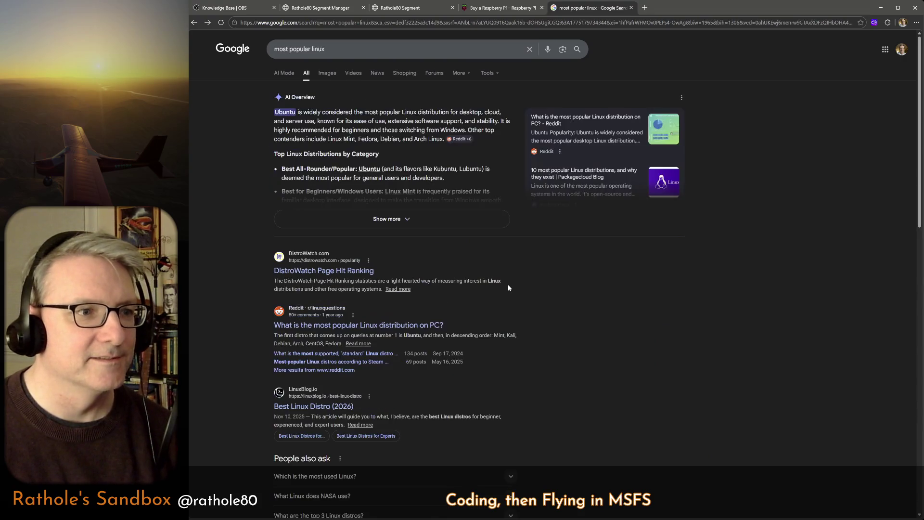
{"action": "key", "text": "alt+Right"}
{"action": "key", "text": "alt+Left"}
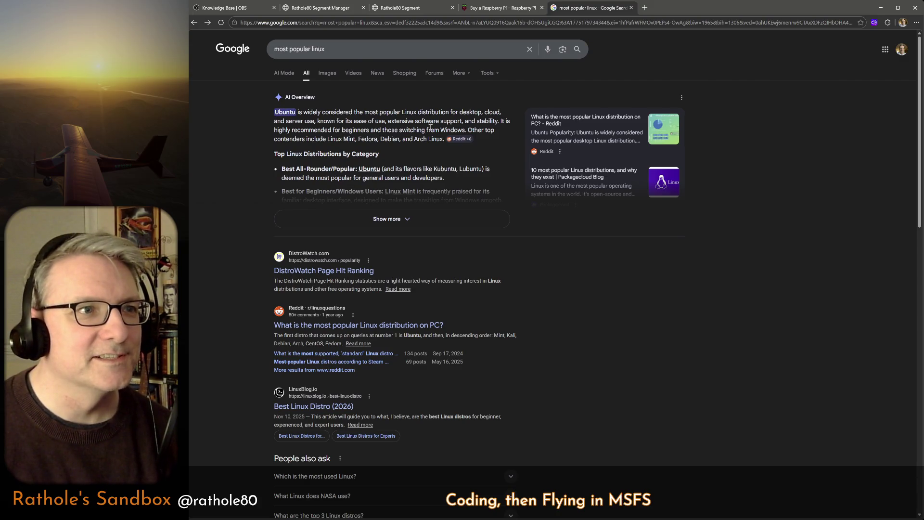
{"action": "key", "text": "ctrl+w"}
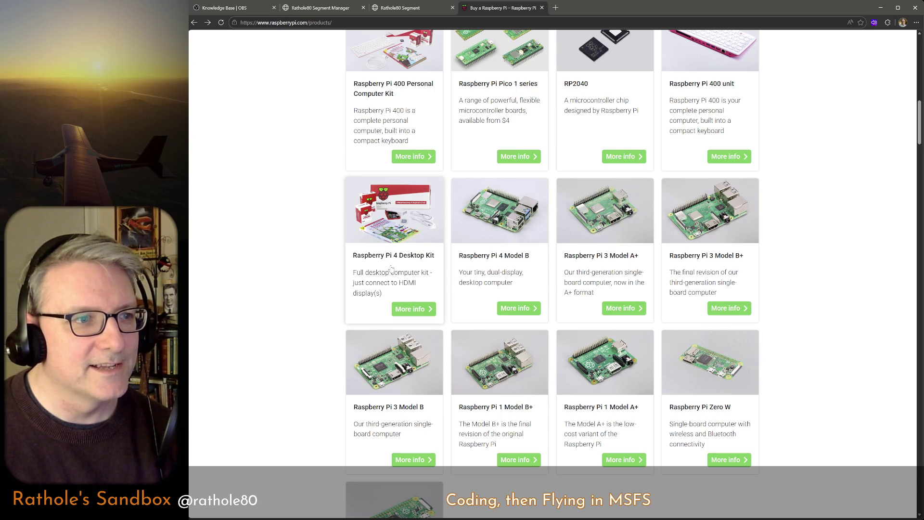
{"action": "scroll", "coordinate": [390, 268], "scroll_direction": "down", "scroll_amount": 3}
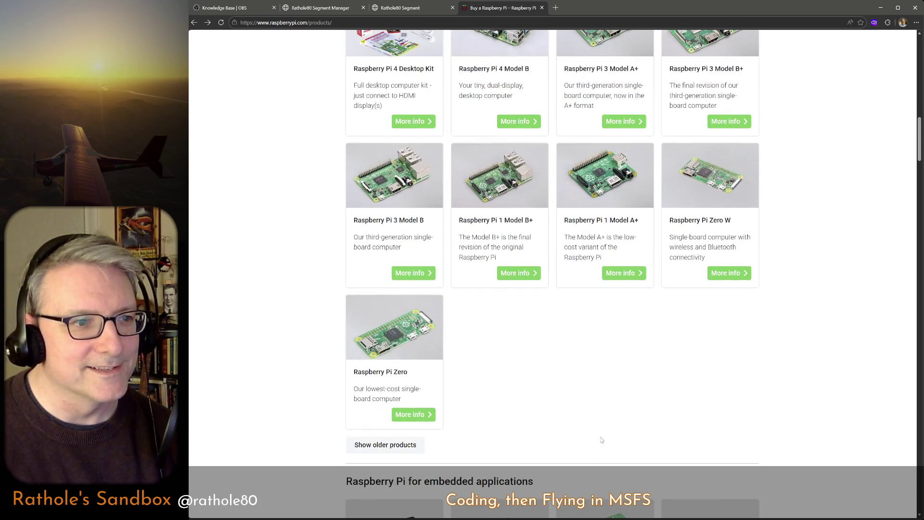
Reach the Raspberry Pi Zero product page and jump to its Buy now reseller list.
{"action": "left_click", "coordinate": [418, 390]}
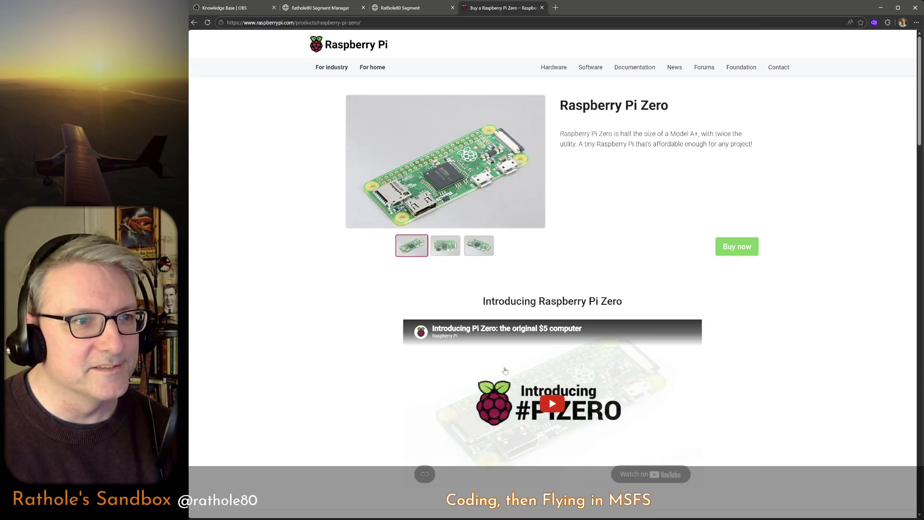
{"action": "scroll", "coordinate": [744, 317], "scroll_direction": "down", "scroll_amount": 5}
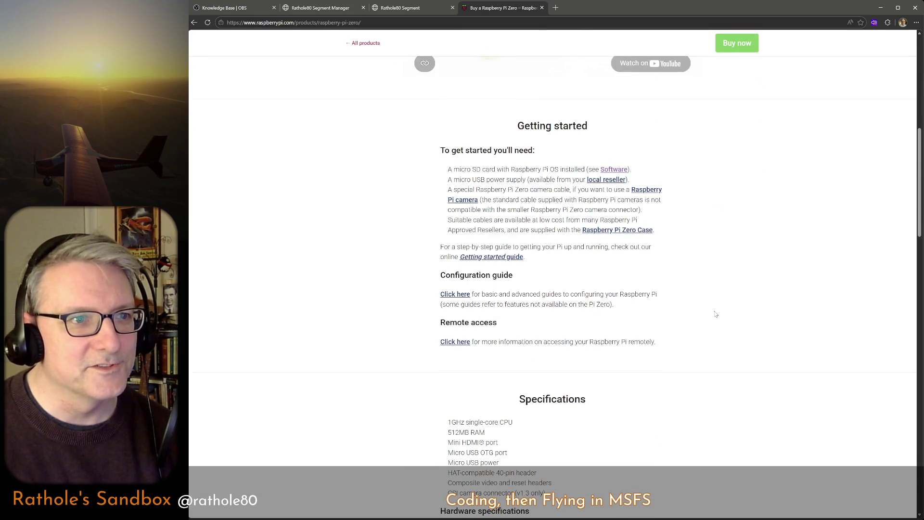
{"action": "scroll", "coordinate": [714, 313], "scroll_direction": "up", "scroll_amount": 5}
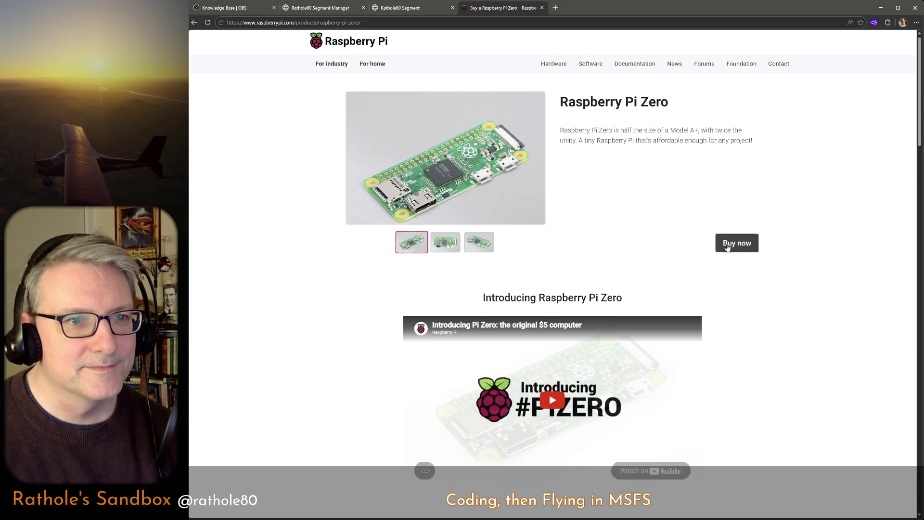
{"action": "left_click", "coordinate": [735, 247]}
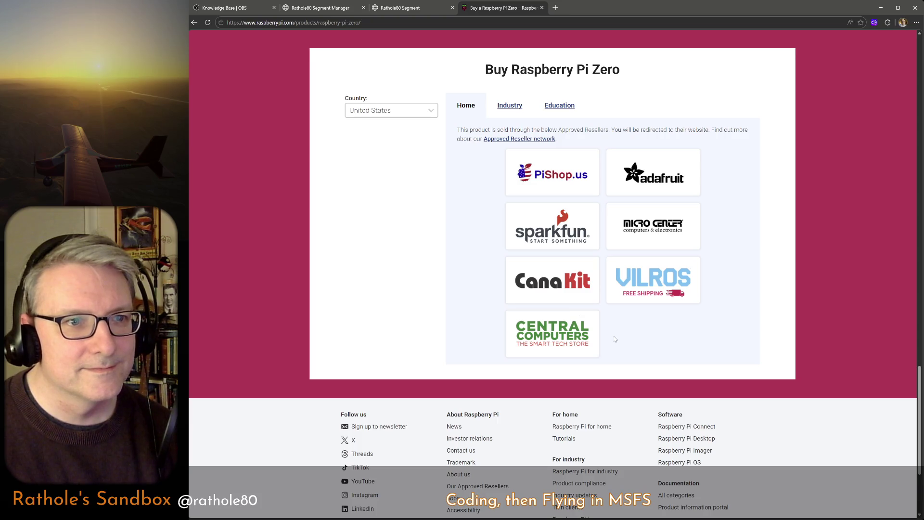
Visit Adafruit's Pi Zero listing, return to the Pi Zero page and select the 1GHz single-core CPU line.
{"action": "left_click", "coordinate": [653, 173]}
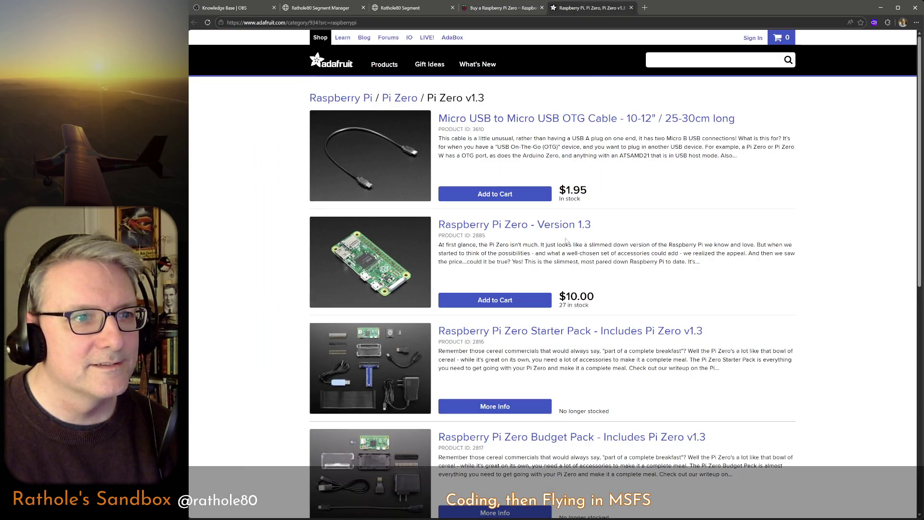
{"action": "left_click", "coordinate": [520, 9]}
{"action": "scroll", "coordinate": [386, 143], "scroll_direction": "up", "scroll_amount": 3}
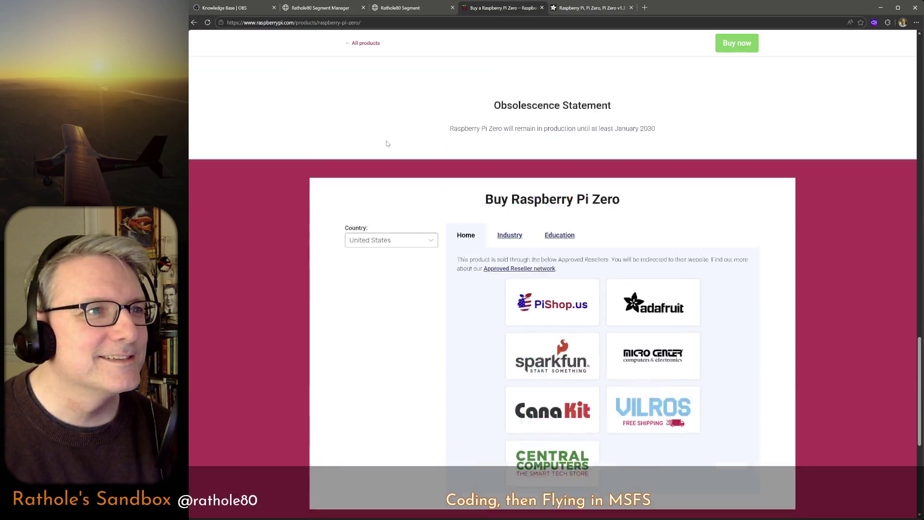
{"action": "scroll", "coordinate": [387, 144], "scroll_direction": "up", "scroll_amount": 3}
{"action": "scroll", "coordinate": [386, 143], "scroll_direction": "up", "scroll_amount": 5}
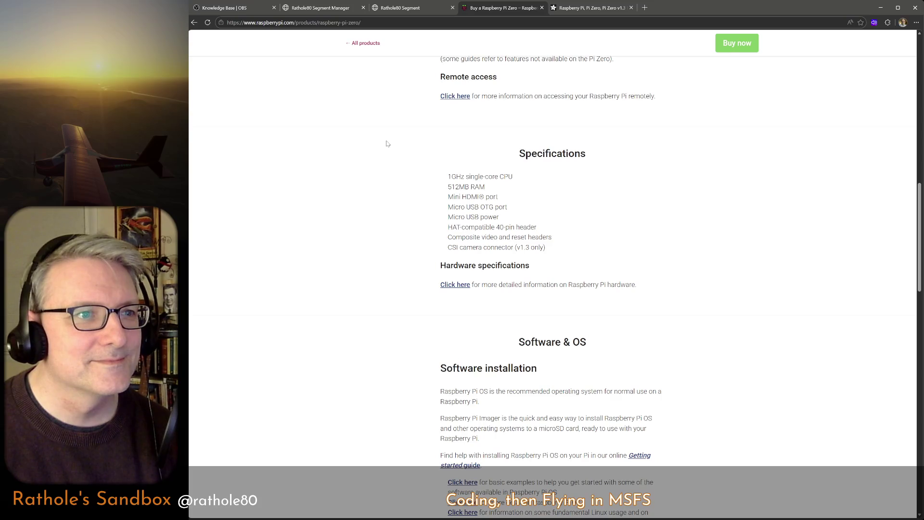
{"action": "scroll", "coordinate": [386, 144], "scroll_direction": "up", "scroll_amount": 10}
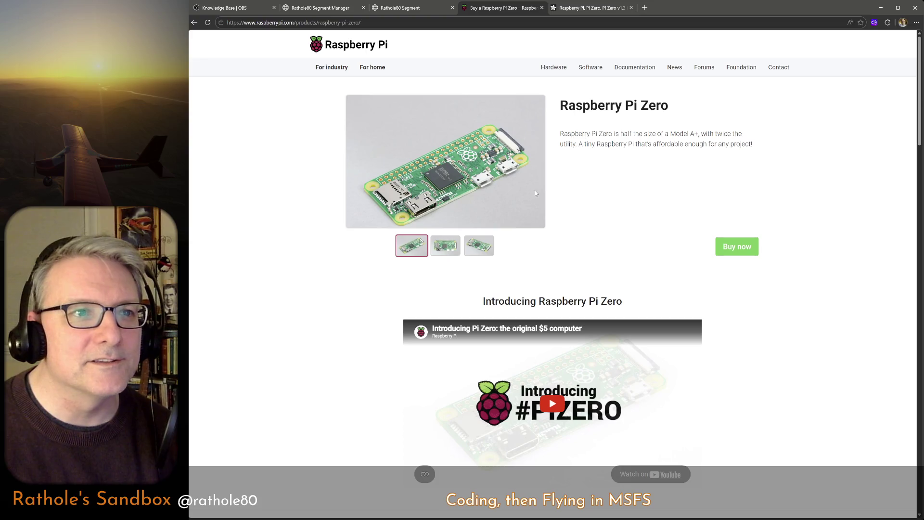
{"action": "scroll", "coordinate": [375, 326], "scroll_direction": "down", "scroll_amount": 8}
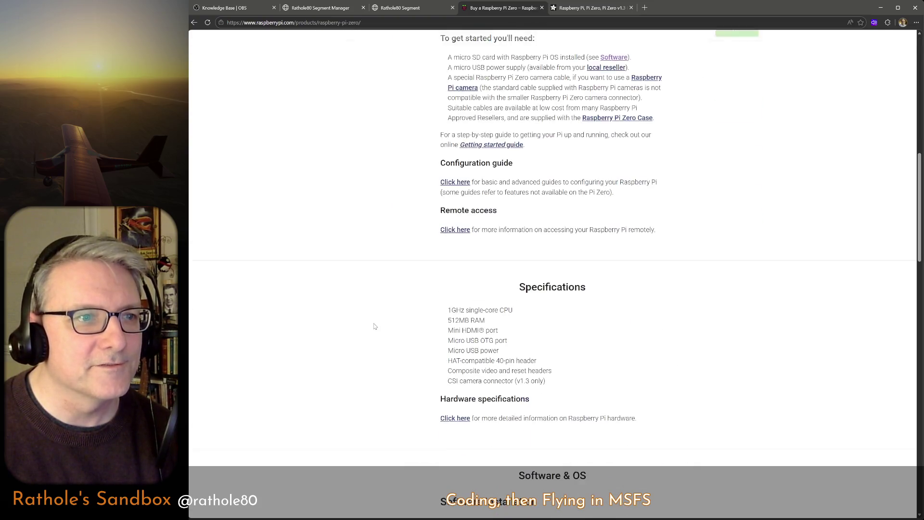
{"action": "scroll", "coordinate": [374, 326], "scroll_direction": "up", "scroll_amount": 1}
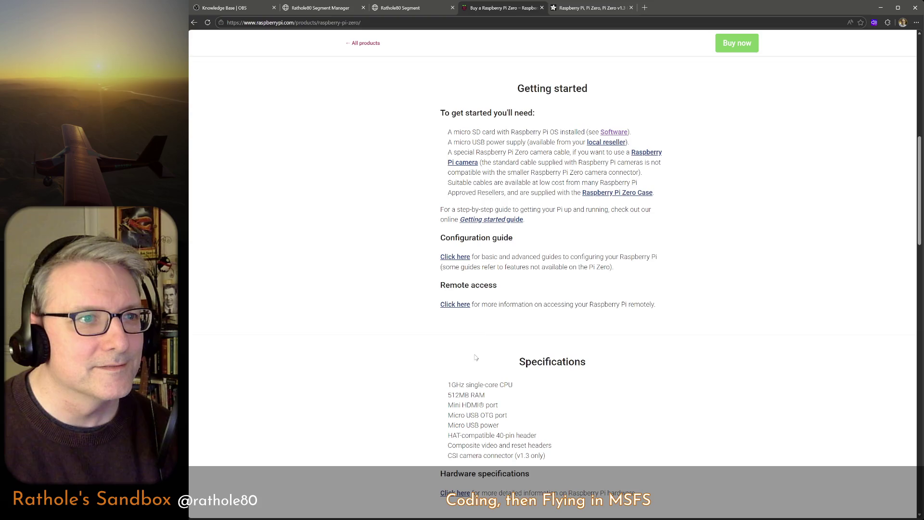
{"action": "triple_click", "coordinate": [472, 385]}
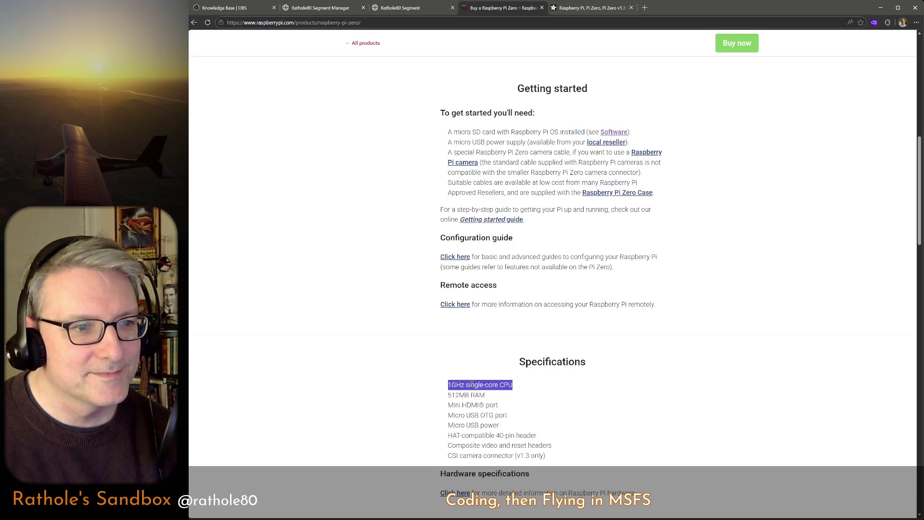
{"action": "scroll", "coordinate": [472, 384], "scroll_direction": "down", "scroll_amount": 1}
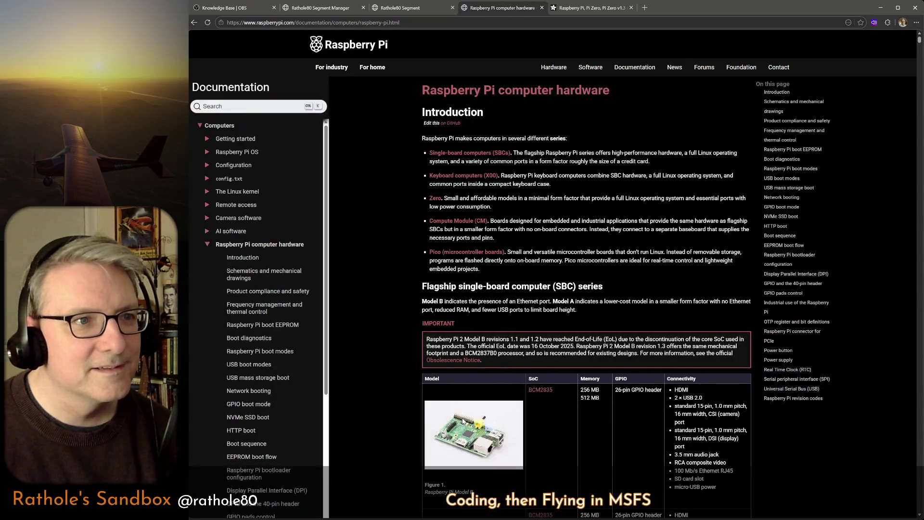
Go to the Zero series section, the BCM2835 processor docs and the ARM1176JZF-S reference manual.
{"action": "left_click", "coordinate": [437, 198]}
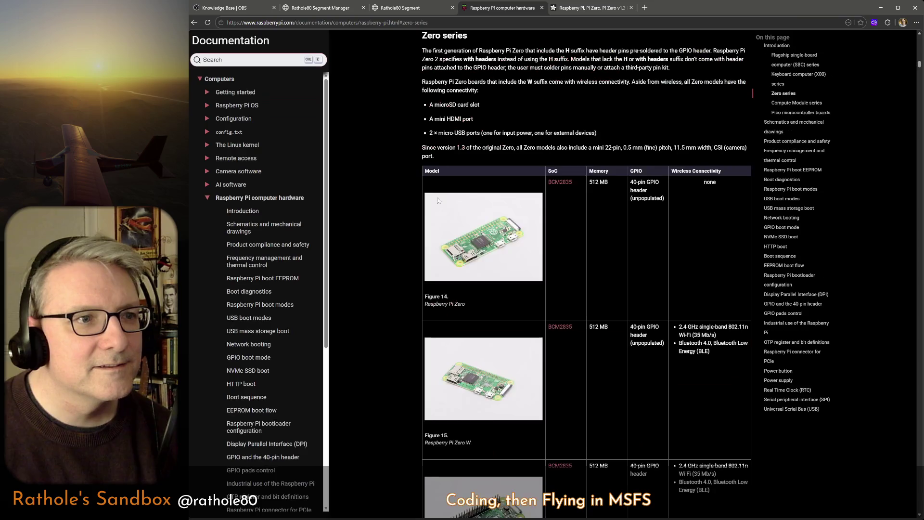
{"action": "left_click", "coordinate": [565, 183]}
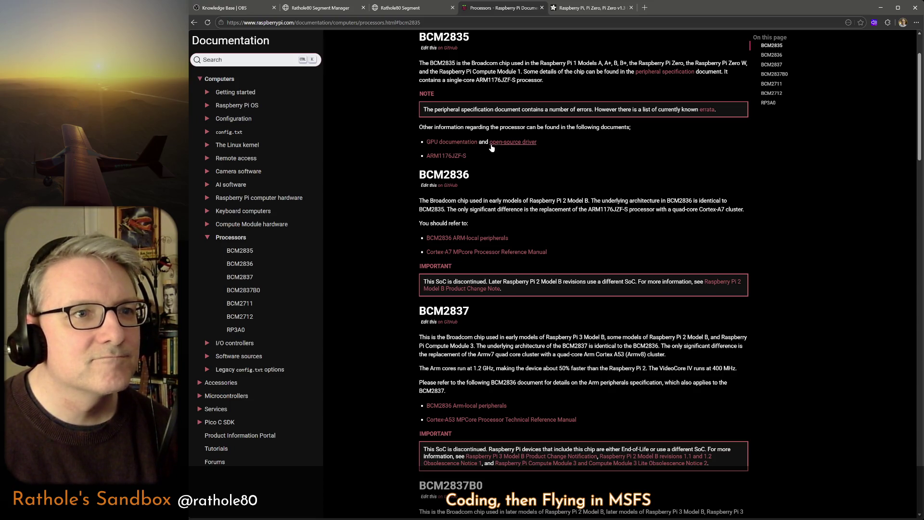
{"action": "left_click", "coordinate": [446, 155]}
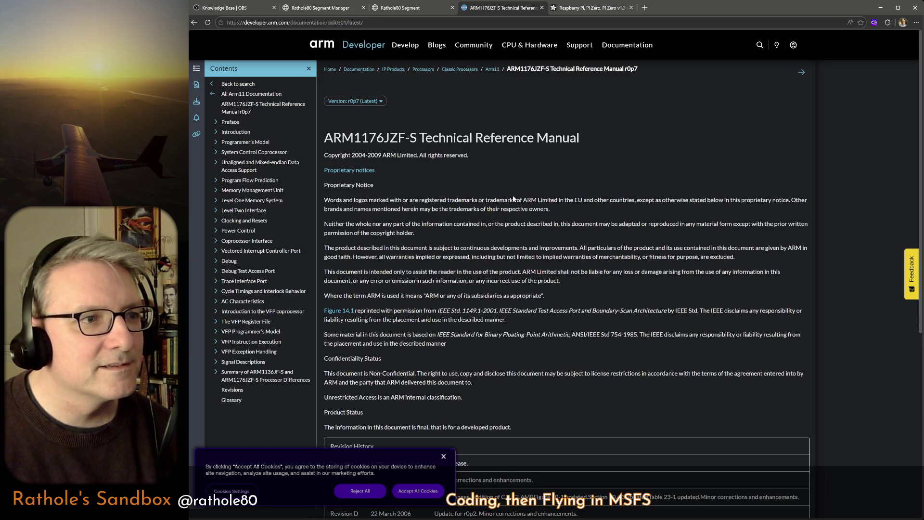
{"action": "scroll", "coordinate": [513, 199], "scroll_direction": "down", "scroll_amount": 5}
{"action": "scroll", "coordinate": [402, 181], "scroll_direction": "up", "scroll_amount": 3}
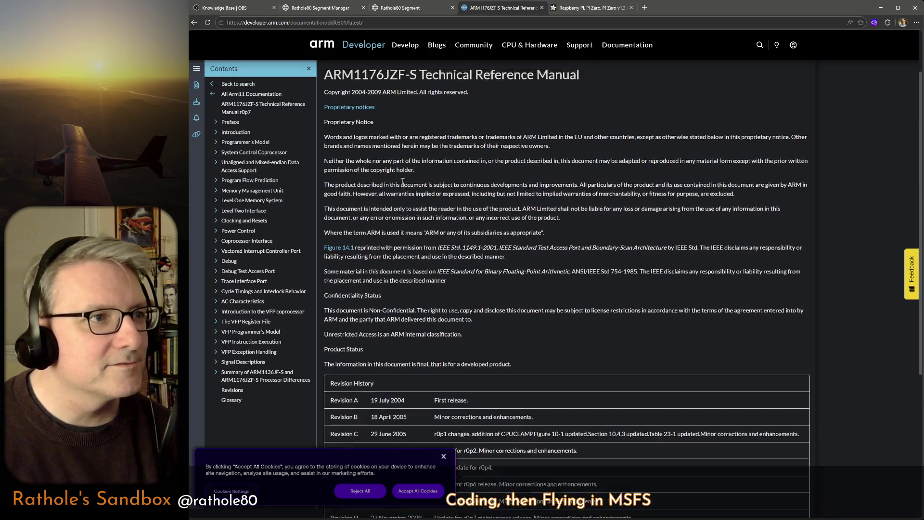
{"action": "scroll", "coordinate": [402, 182], "scroll_direction": "up", "scroll_amount": 1}
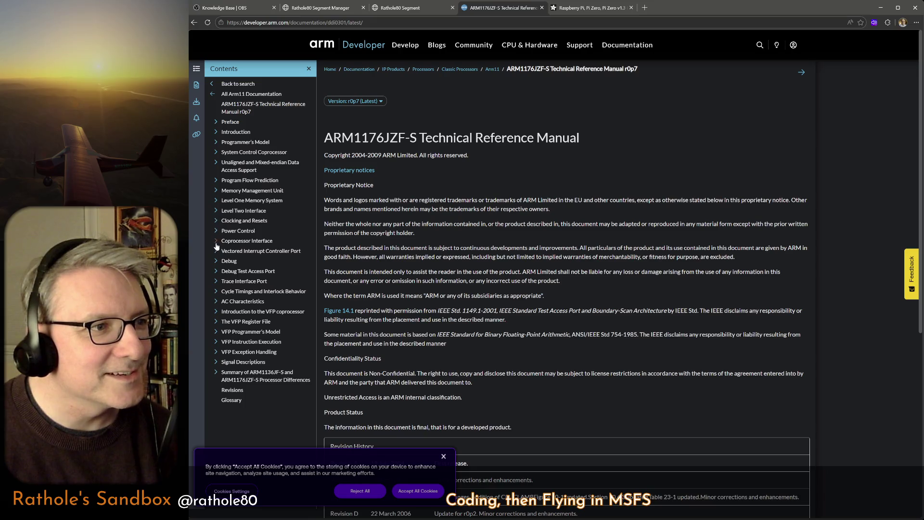
Return to the Processors page and follow the BCM2835 GPU documentation link to Broadcom.
{"action": "key", "text": "alt+Left"}
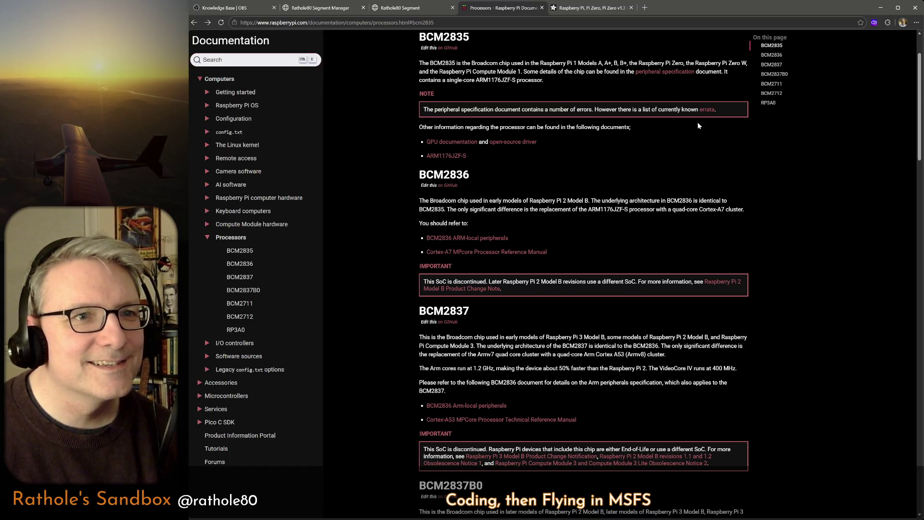
{"action": "scroll", "coordinate": [489, 170], "scroll_direction": "up", "scroll_amount": 1}
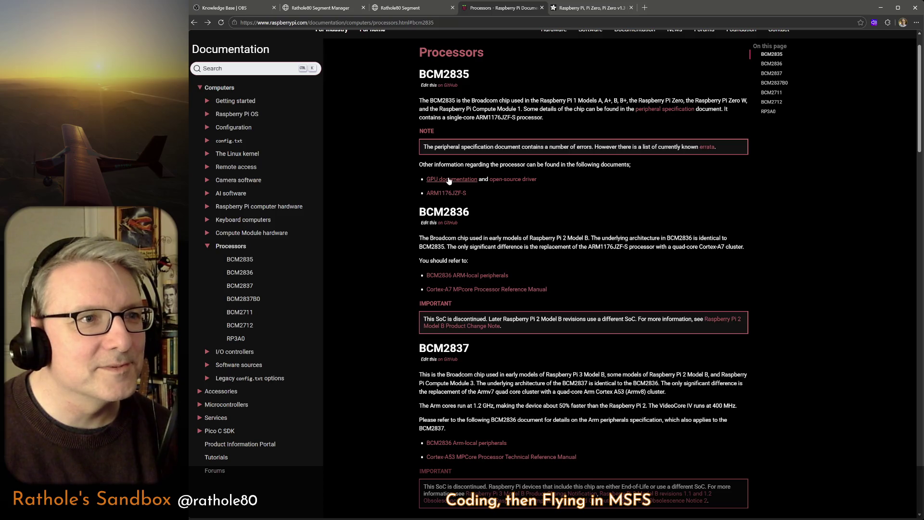
{"action": "left_click", "coordinate": [451, 179]}
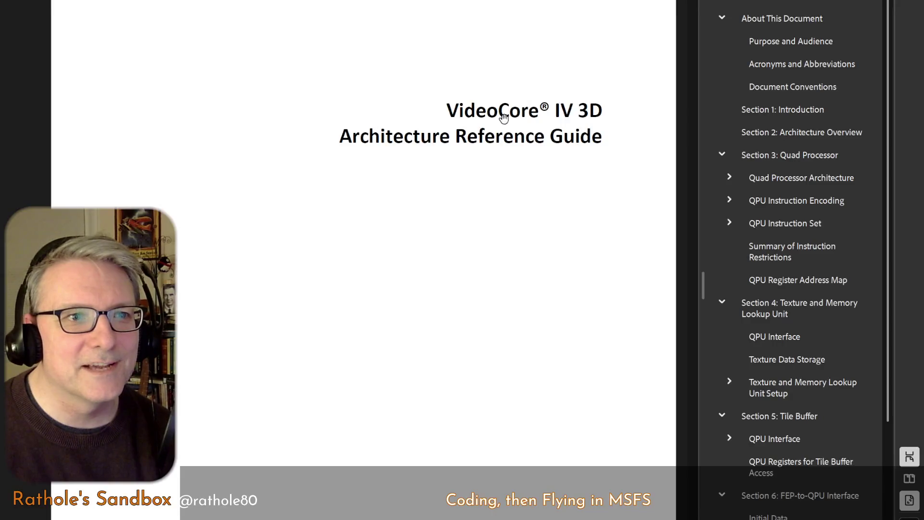
{"action": "scroll", "coordinate": [497, 135], "scroll_direction": "down", "scroll_amount": 5}
{"action": "scroll", "coordinate": [498, 135], "scroll_direction": "up", "scroll_amount": 3}
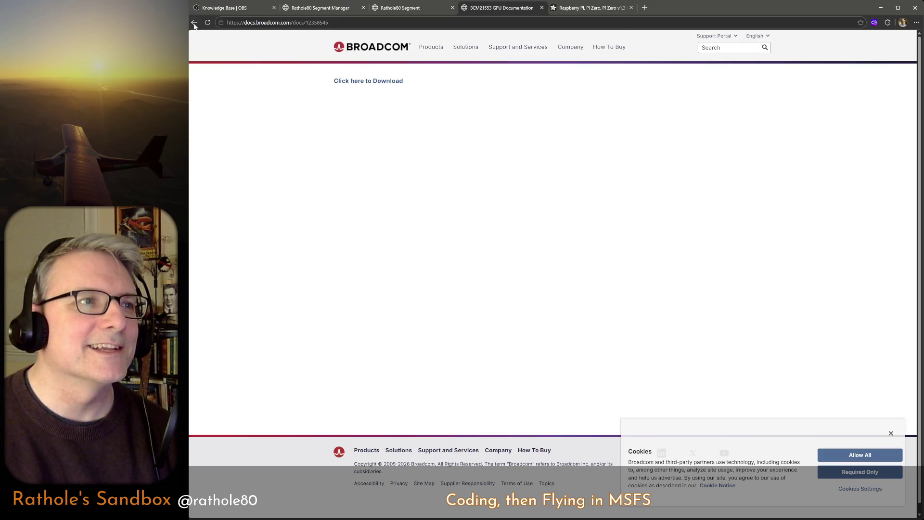
Go back from Broadcom Docs to the Raspberry Pi Processors page with the BCM2835 notes.
{"action": "left_click", "coordinate": [194, 24]}
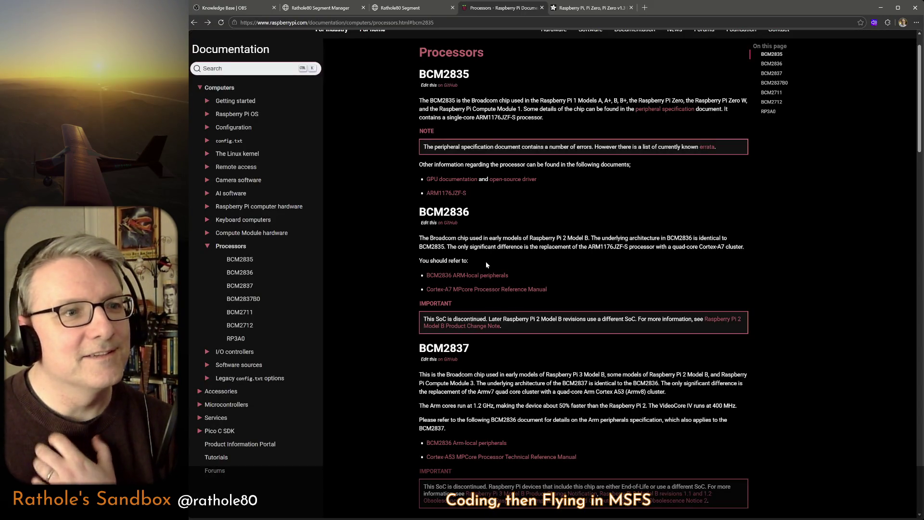
Browse the Zero series hardware docs table, then return to the Raspberry Pi Zero product page.
{"action": "left_click", "coordinate": [194, 24]}
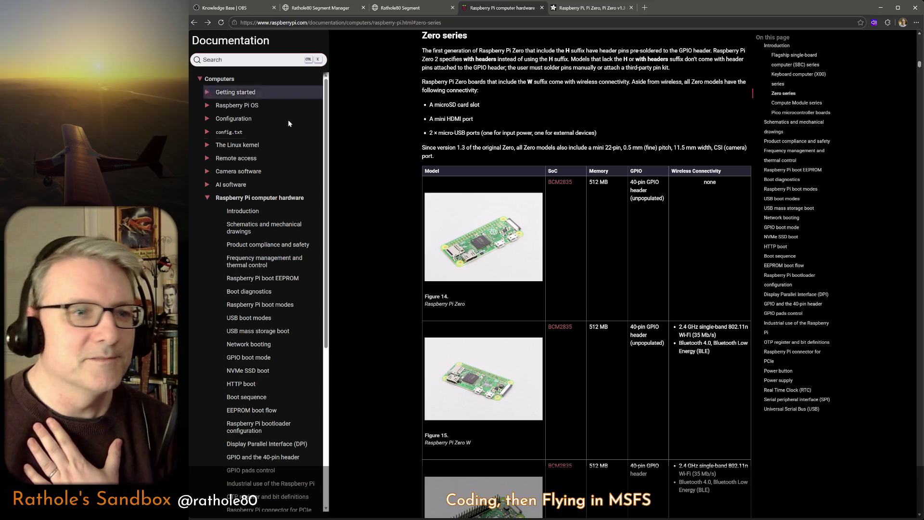
{"action": "scroll", "coordinate": [397, 239], "scroll_direction": "down", "scroll_amount": 3}
{"action": "scroll", "coordinate": [499, 165], "scroll_direction": "up", "scroll_amount": 2}
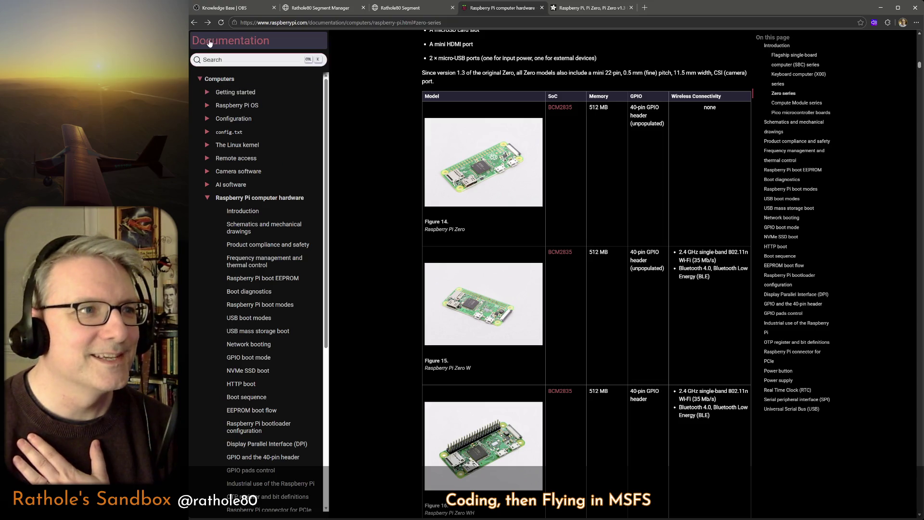
{"action": "left_click", "coordinate": [193, 22]}
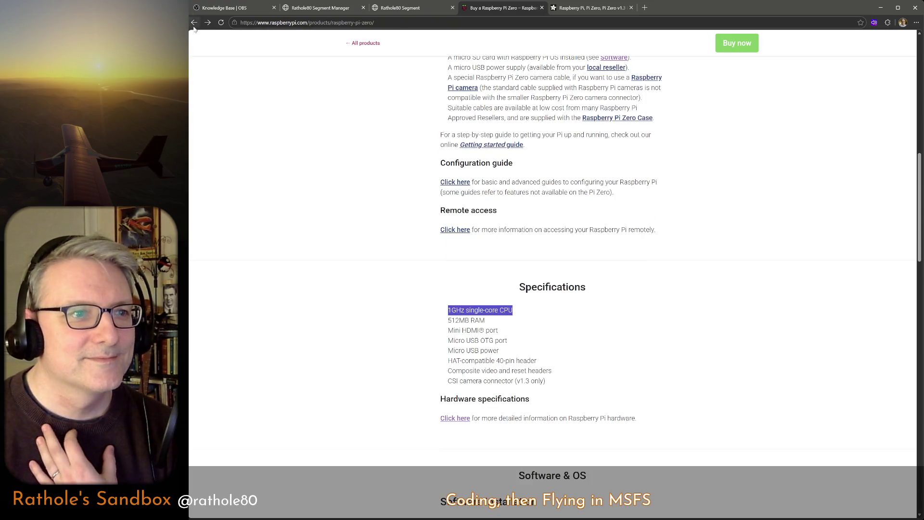
View the Raspberry Pi 500 product page and its specs, then return to the products listing.
{"action": "left_click", "coordinate": [193, 23]}
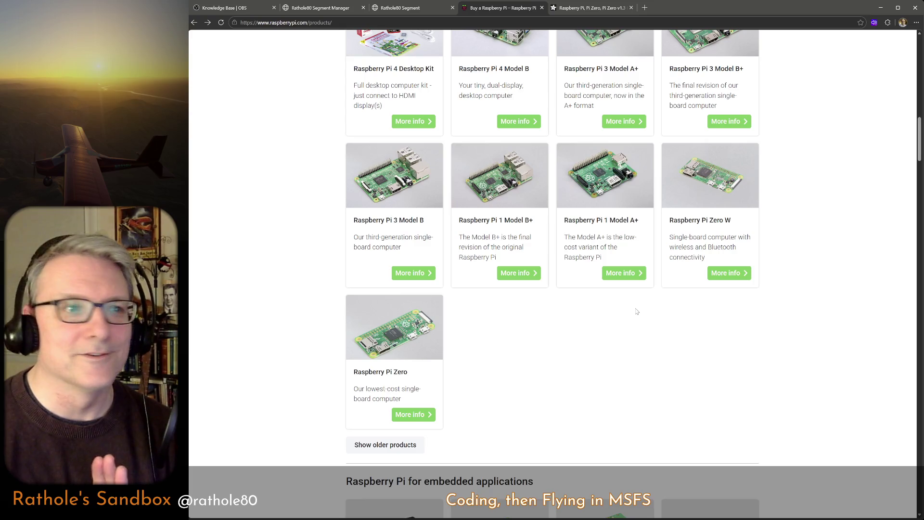
{"action": "scroll", "coordinate": [607, 347], "scroll_direction": "down", "scroll_amount": 1}
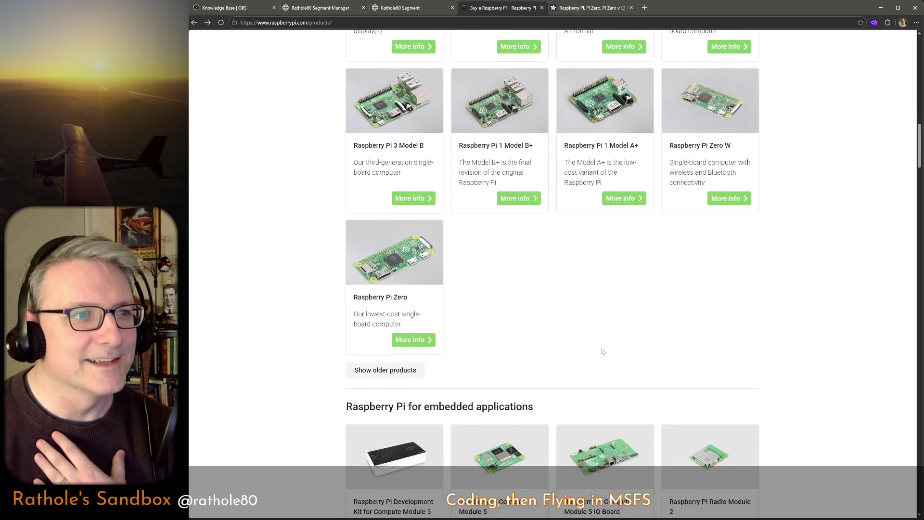
{"action": "scroll", "coordinate": [607, 347], "scroll_direction": "down", "scroll_amount": 1}
{"action": "scroll", "coordinate": [603, 352], "scroll_direction": "down", "scroll_amount": 2}
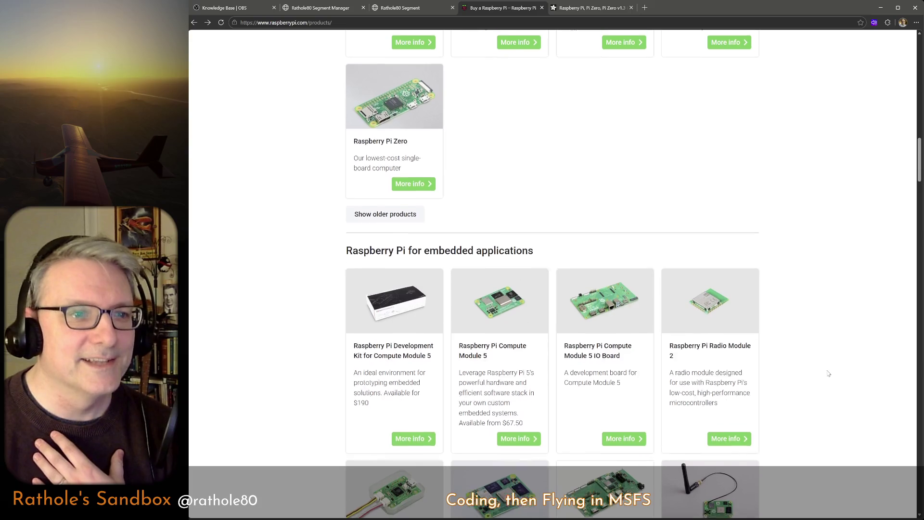
{"action": "scroll", "coordinate": [825, 373], "scroll_direction": "up", "scroll_amount": 3}
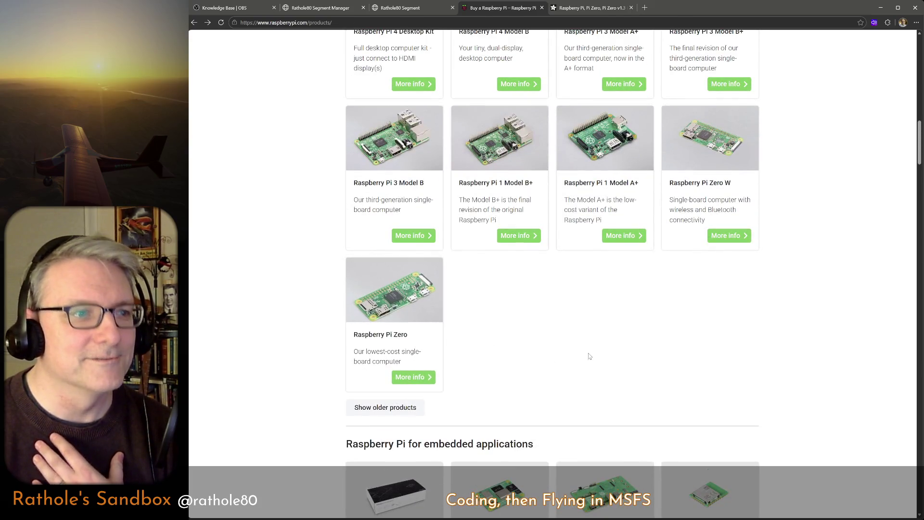
{"action": "scroll", "coordinate": [649, 357], "scroll_direction": "up", "scroll_amount": 3}
{"action": "scroll", "coordinate": [781, 361], "scroll_direction": "up", "scroll_amount": 2}
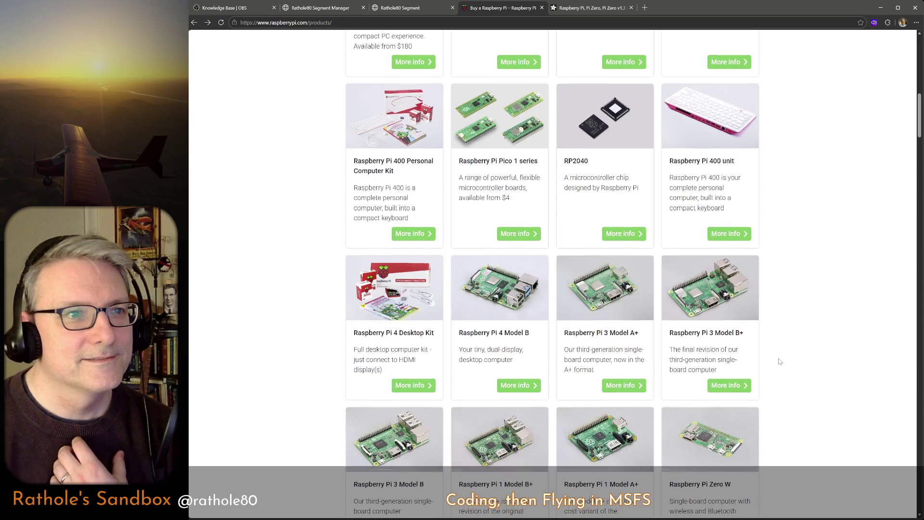
{"action": "scroll", "coordinate": [780, 361], "scroll_direction": "up", "scroll_amount": 2}
{"action": "scroll", "coordinate": [779, 361], "scroll_direction": "up", "scroll_amount": 1}
{"action": "scroll", "coordinate": [779, 362], "scroll_direction": "up", "scroll_amount": 1}
{"action": "scroll", "coordinate": [780, 361], "scroll_direction": "up", "scroll_amount": 1}
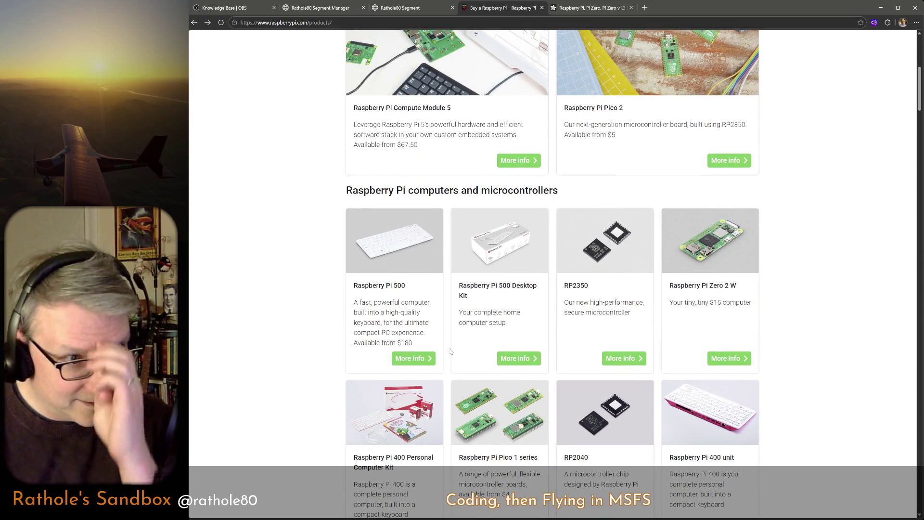
{"action": "left_click", "coordinate": [400, 298]}
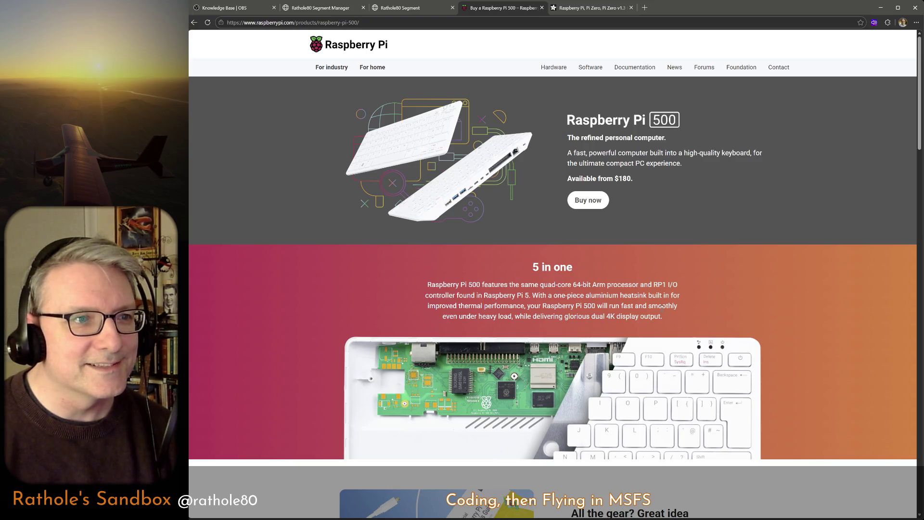
{"action": "scroll", "coordinate": [650, 291], "scroll_direction": "down", "scroll_amount": 2}
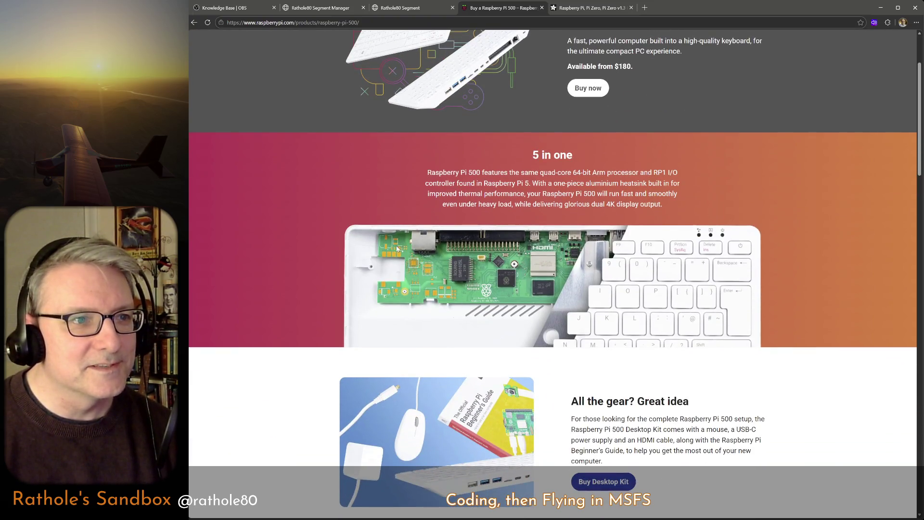
{"action": "scroll", "coordinate": [559, 196], "scroll_direction": "up", "scroll_amount": 1}
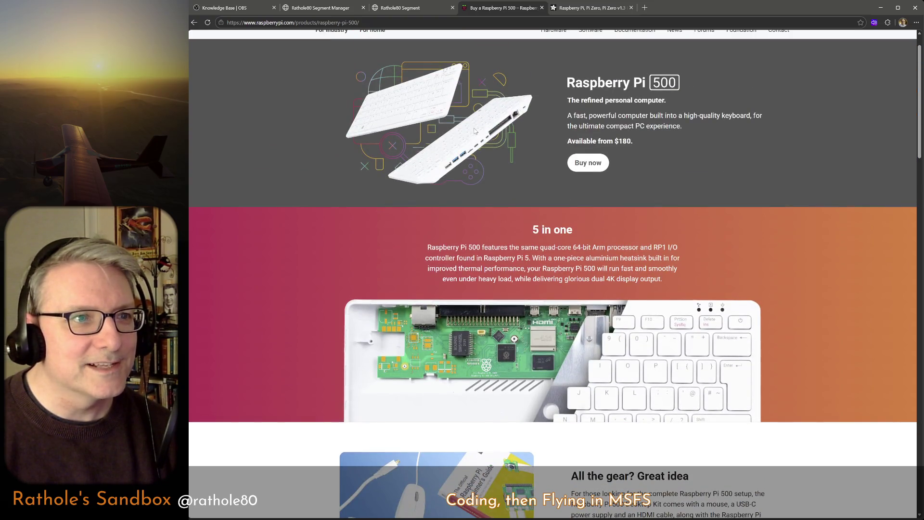
{"action": "scroll", "coordinate": [606, 327], "scroll_direction": "down", "scroll_amount": 3}
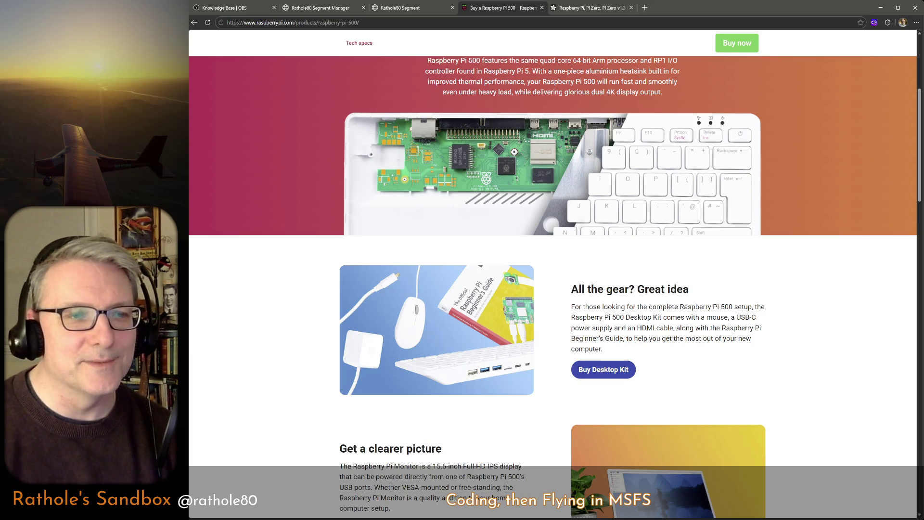
{"action": "scroll", "coordinate": [552, 274], "scroll_direction": "up", "scroll_amount": 1}
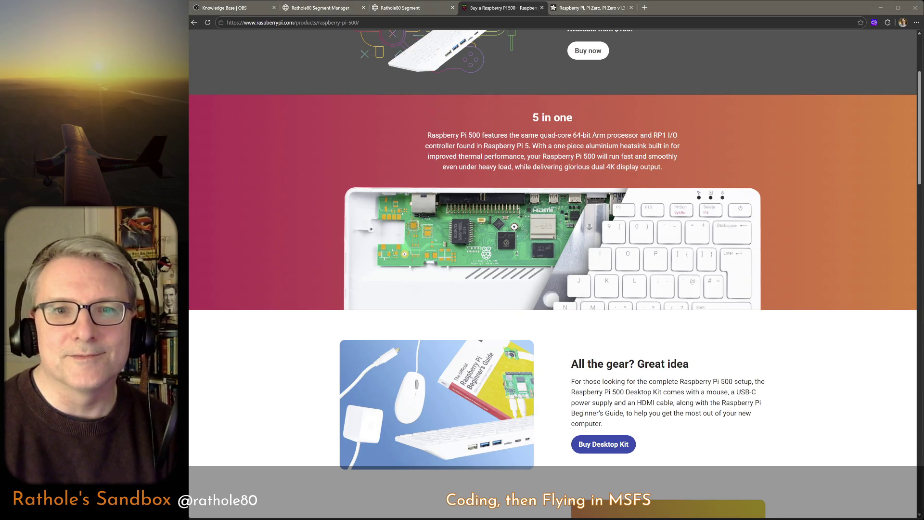
{"action": "scroll", "coordinate": [797, 403], "scroll_direction": "down", "scroll_amount": 2}
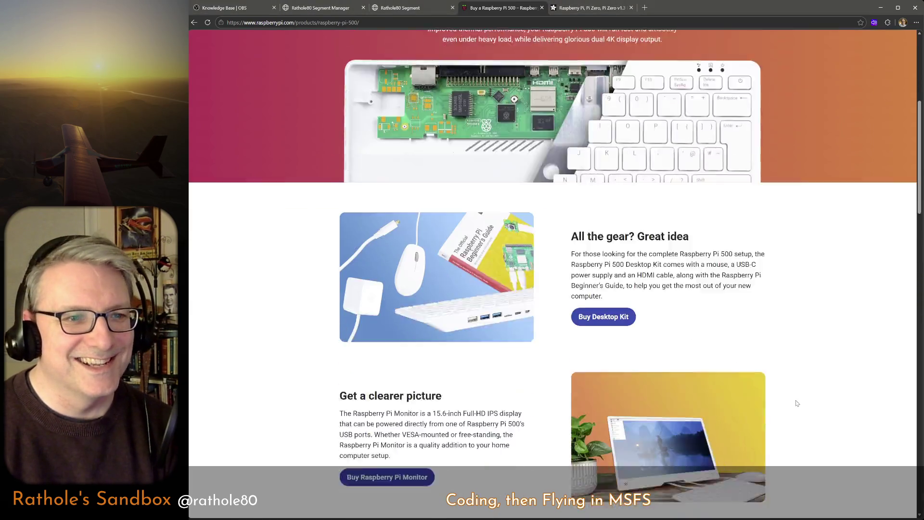
{"action": "scroll", "coordinate": [797, 403], "scroll_direction": "down", "scroll_amount": 3}
{"action": "scroll", "coordinate": [797, 404], "scroll_direction": "down", "scroll_amount": 3}
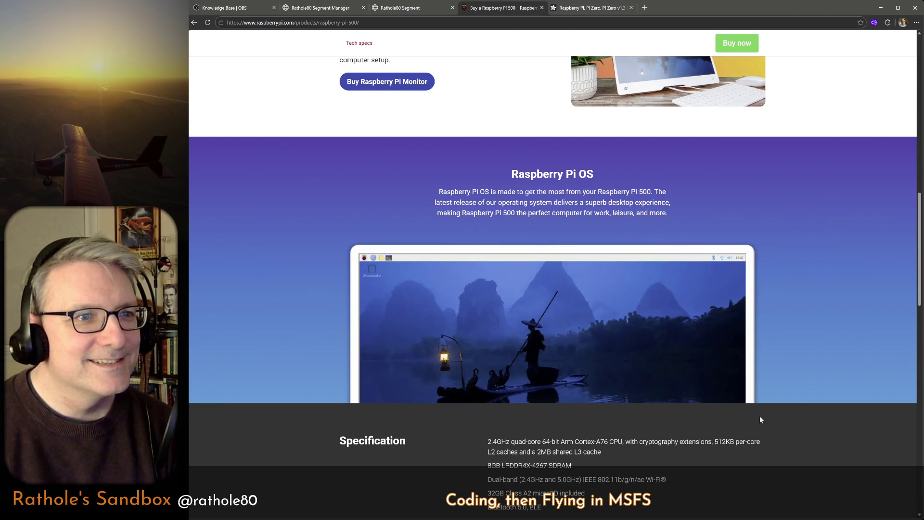
{"action": "scroll", "coordinate": [732, 410], "scroll_direction": "down", "scroll_amount": 3}
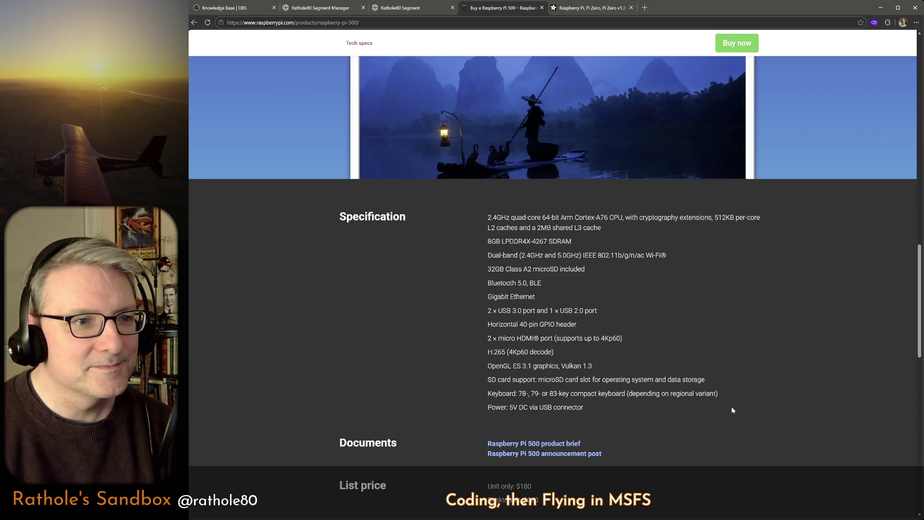
{"action": "scroll", "coordinate": [732, 410], "scroll_direction": "down", "scroll_amount": 3}
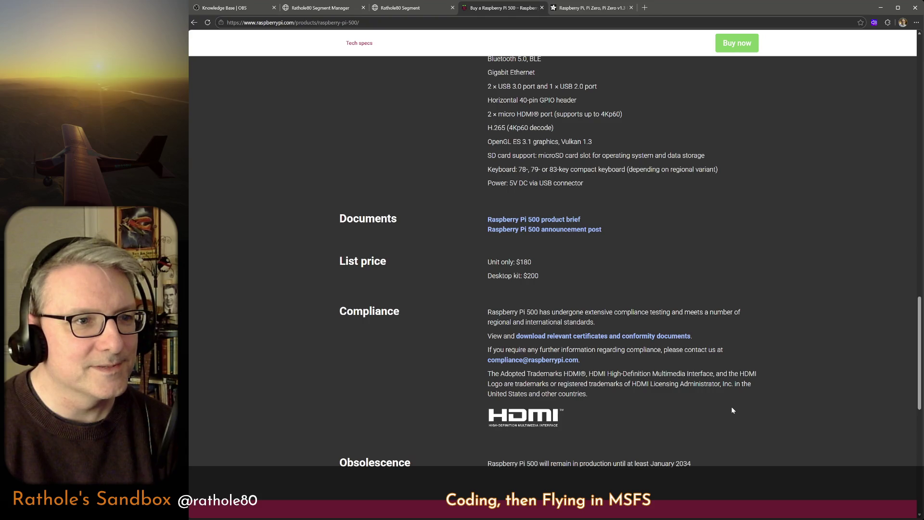
{"action": "key", "text": "Home"}
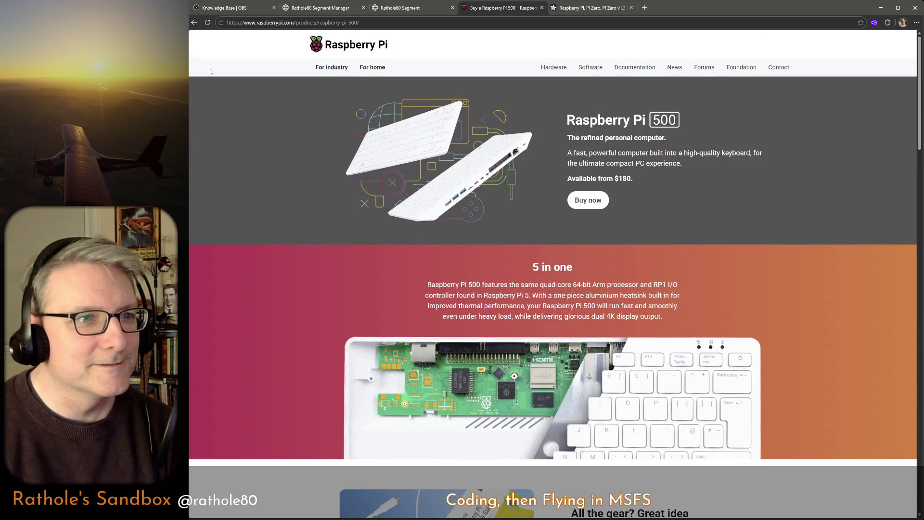
{"action": "left_click", "coordinate": [194, 23]}
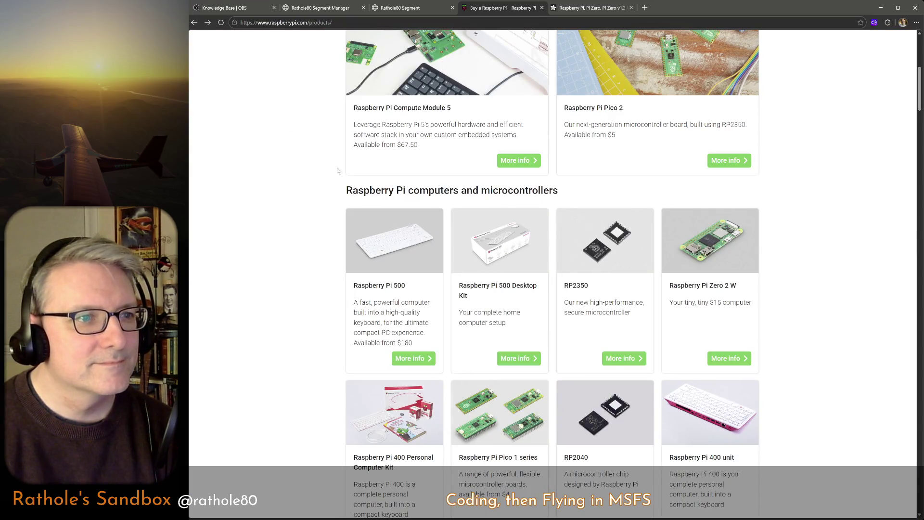
Visit the Raspberry Pi 500 Desktop Kit page, then go to the RP2350 product page.
{"action": "left_click", "coordinate": [531, 300]}
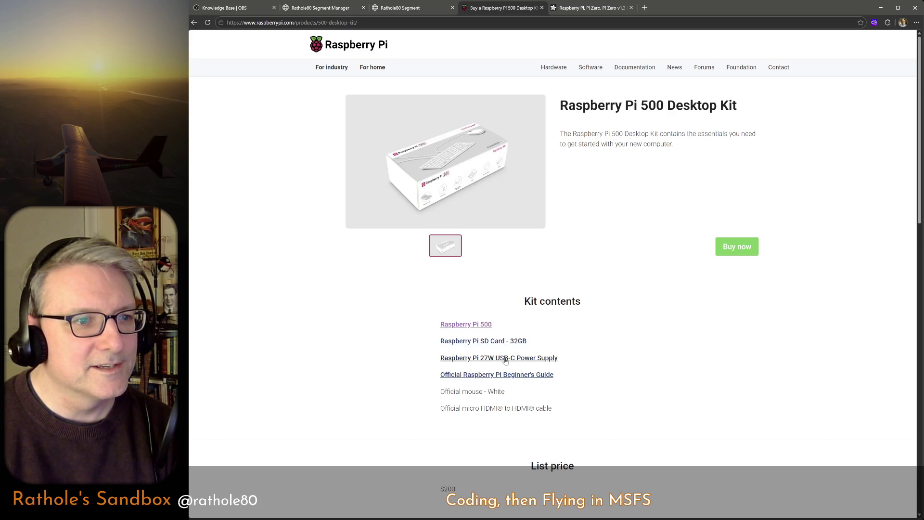
{"action": "left_click", "coordinate": [509, 377]}
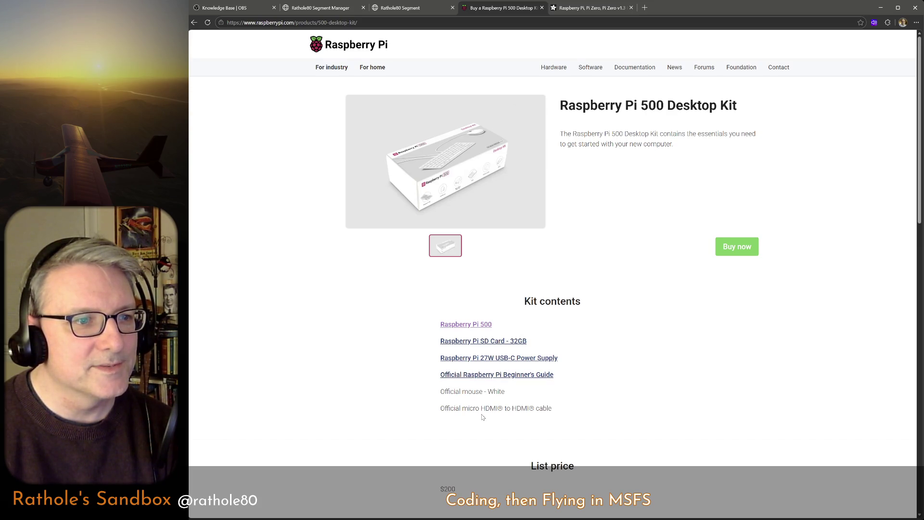
{"action": "scroll", "coordinate": [483, 415], "scroll_direction": "down", "scroll_amount": 5}
{"action": "scroll", "coordinate": [403, 325], "scroll_direction": "up", "scroll_amount": 5}
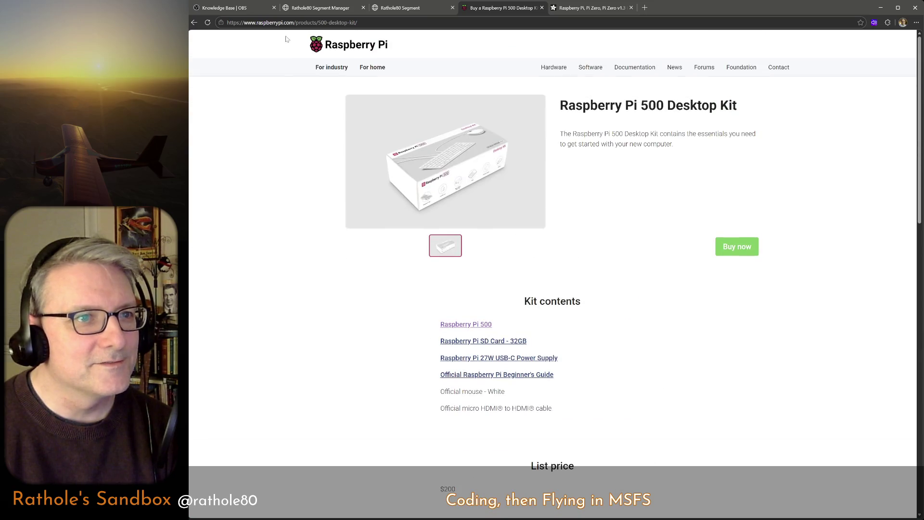
{"action": "left_click", "coordinate": [194, 23]}
{"action": "left_click", "coordinate": [614, 356]}
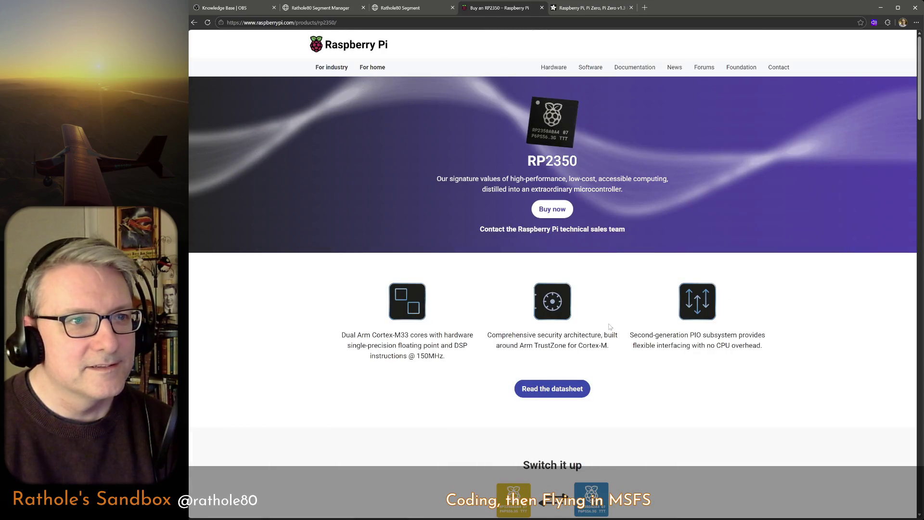
{"action": "scroll", "coordinate": [609, 326], "scroll_direction": "down", "scroll_amount": 4}
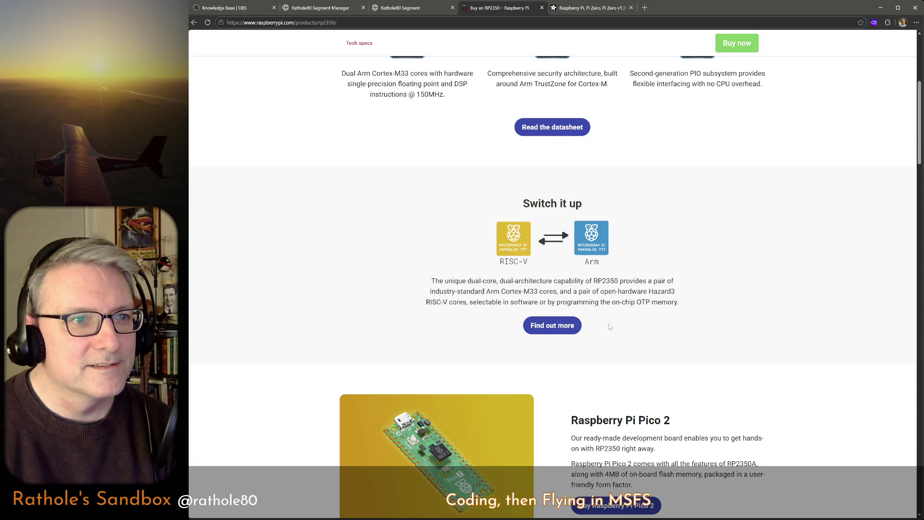
{"action": "scroll", "coordinate": [609, 326], "scroll_direction": "down", "scroll_amount": 4}
{"action": "scroll", "coordinate": [610, 326], "scroll_direction": "up", "scroll_amount": 3}
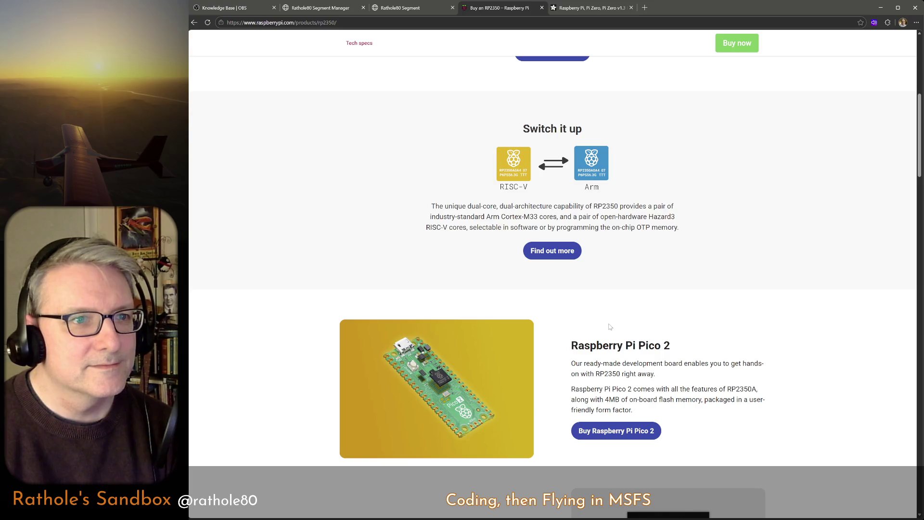
{"action": "scroll", "coordinate": [610, 327], "scroll_direction": "down", "scroll_amount": 4}
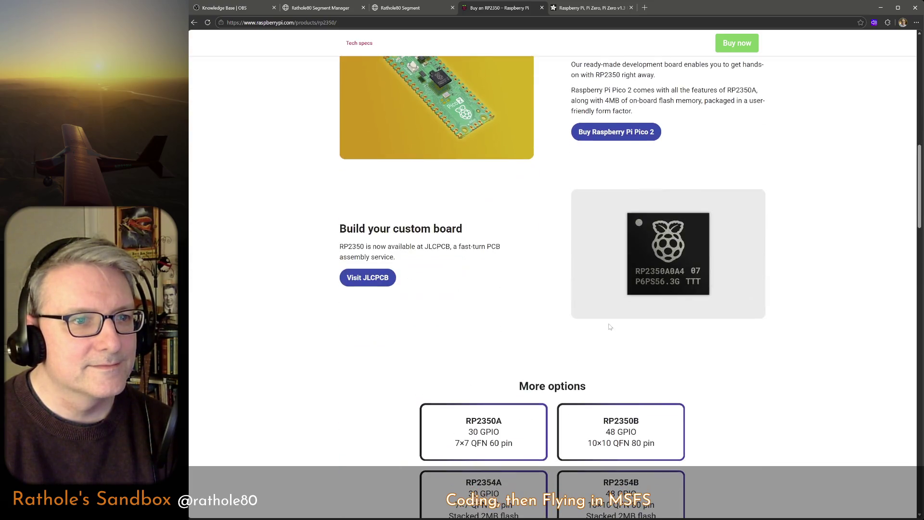
{"action": "scroll", "coordinate": [610, 326], "scroll_direction": "up", "scroll_amount": 4}
Show the Buy RP2350 section and compare its Education and Industry reseller lists.
{"action": "left_click", "coordinate": [747, 44]}
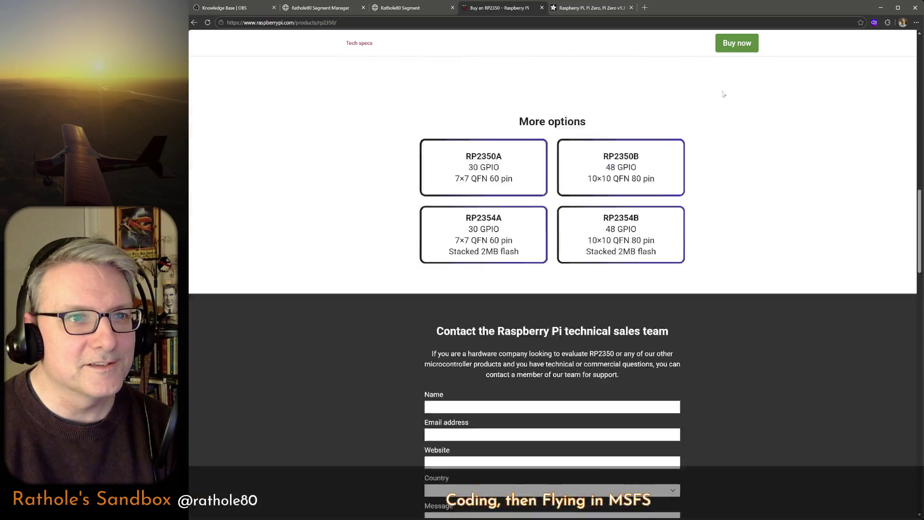
{"action": "left_click", "coordinate": [510, 141]}
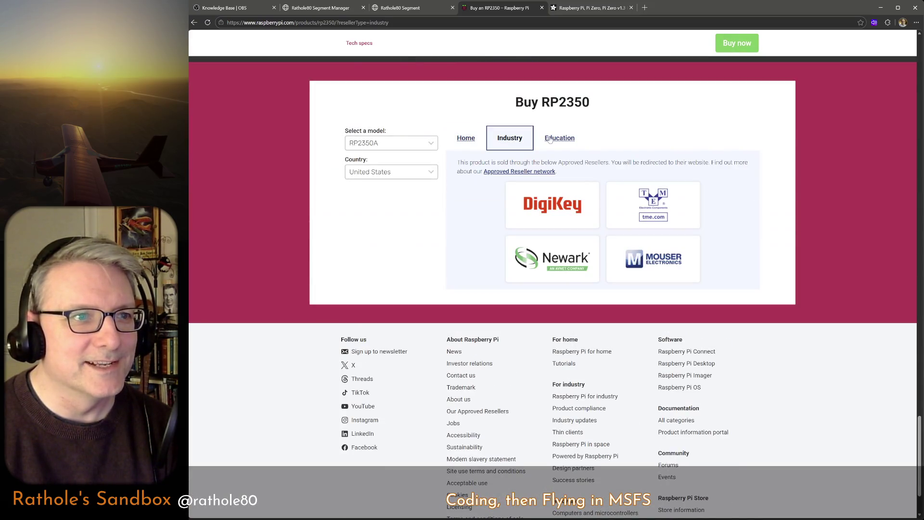
{"action": "left_click", "coordinate": [553, 139]}
{"action": "left_click", "coordinate": [521, 140]}
Visit DigiKey's RP2350A chip listing, then return to the Buy RP2350 reseller page.
{"action": "left_click", "coordinate": [571, 206]}
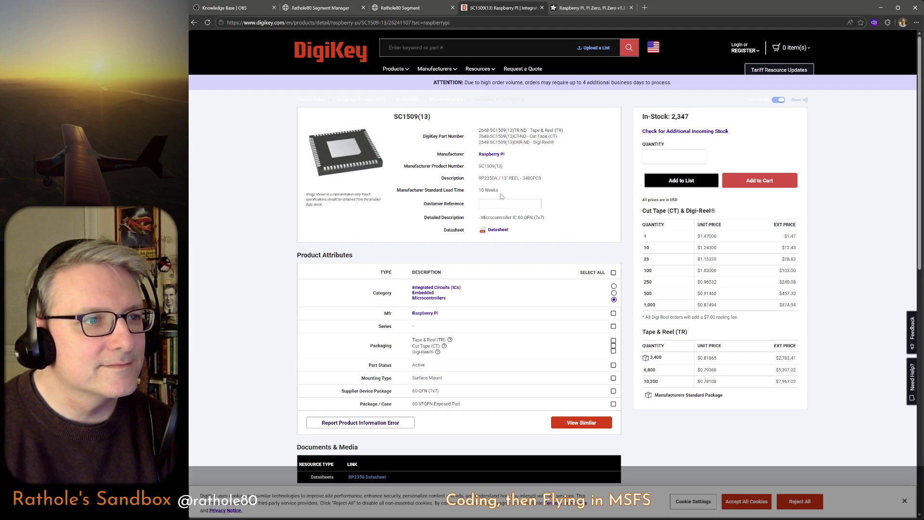
{"action": "left_click", "coordinate": [192, 22]}
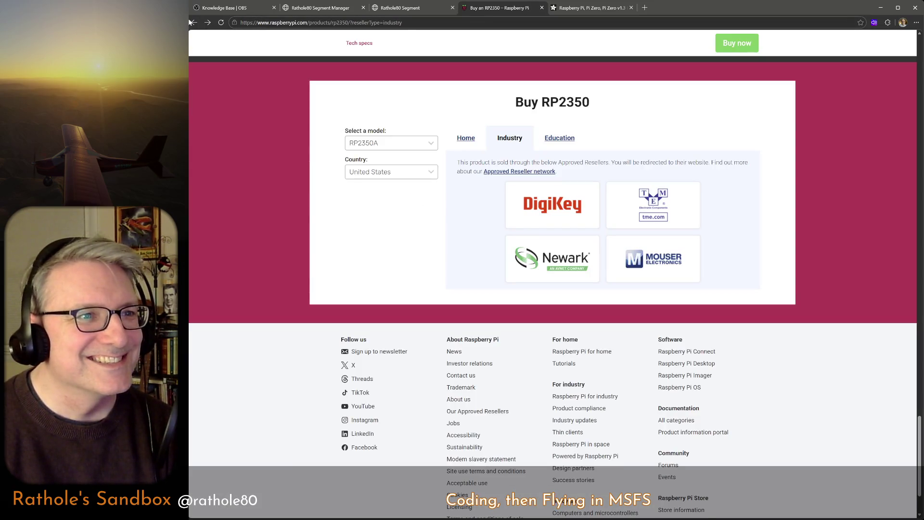
Return to the products listing and go to the Compute Module Zero product page.
{"action": "left_click", "coordinate": [193, 22]}
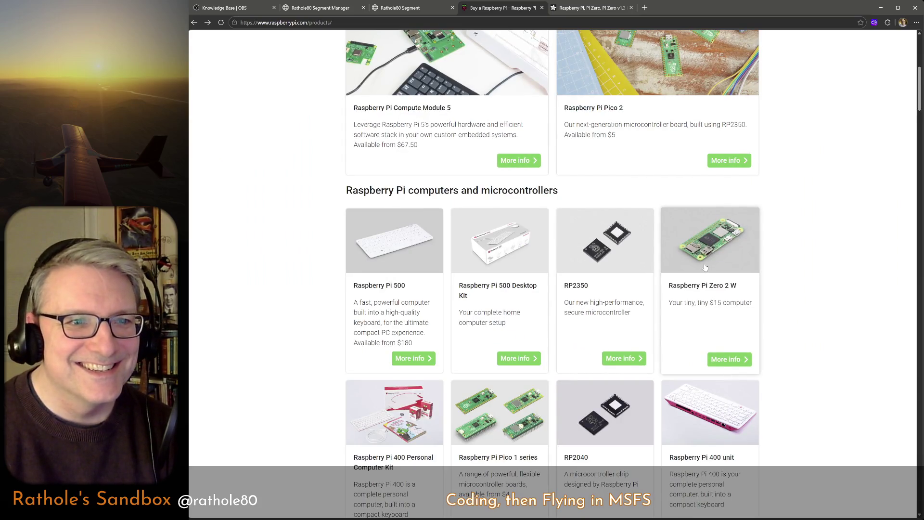
{"action": "scroll", "coordinate": [705, 268], "scroll_direction": "down", "scroll_amount": 1}
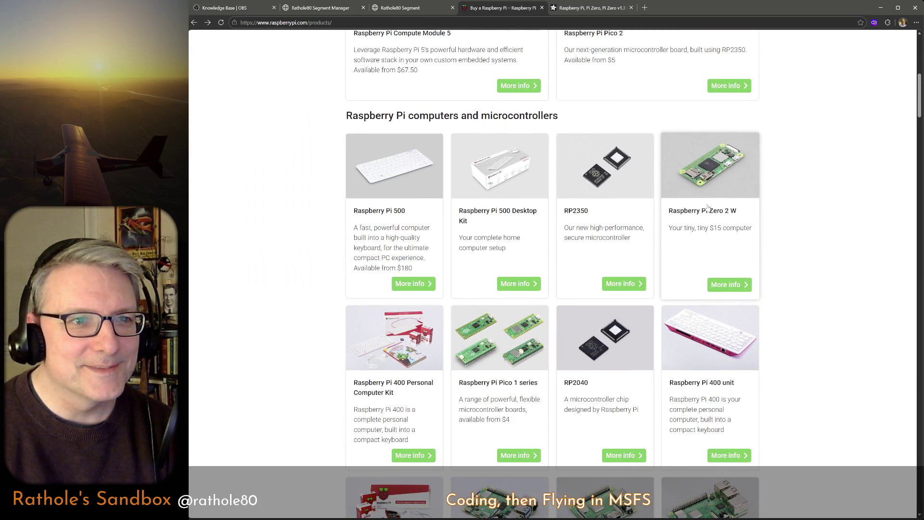
{"action": "scroll", "coordinate": [737, 350], "scroll_direction": "down", "scroll_amount": 2}
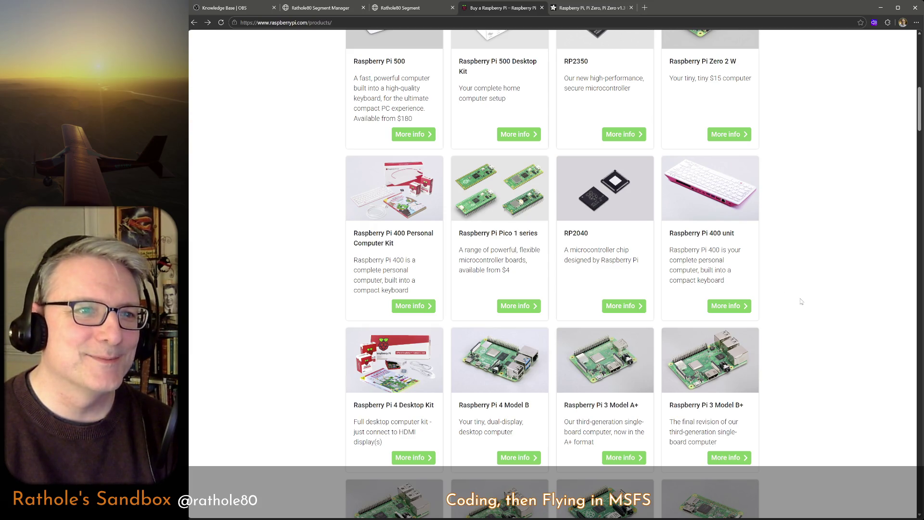
{"action": "scroll", "coordinate": [758, 359], "scroll_direction": "down", "scroll_amount": 3}
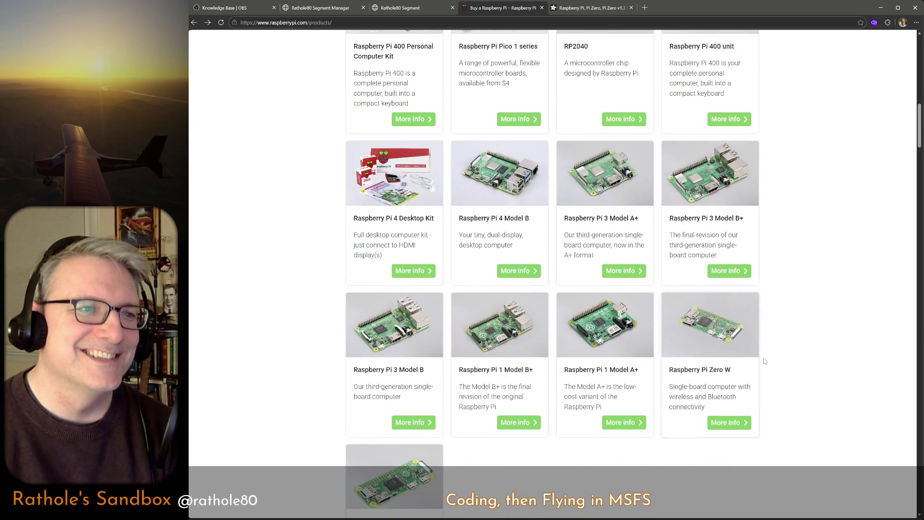
{"action": "scroll", "coordinate": [758, 359], "scroll_direction": "down", "scroll_amount": 2}
{"action": "scroll", "coordinate": [763, 360], "scroll_direction": "down", "scroll_amount": 3}
{"action": "scroll", "coordinate": [763, 361], "scroll_direction": "down", "scroll_amount": 2}
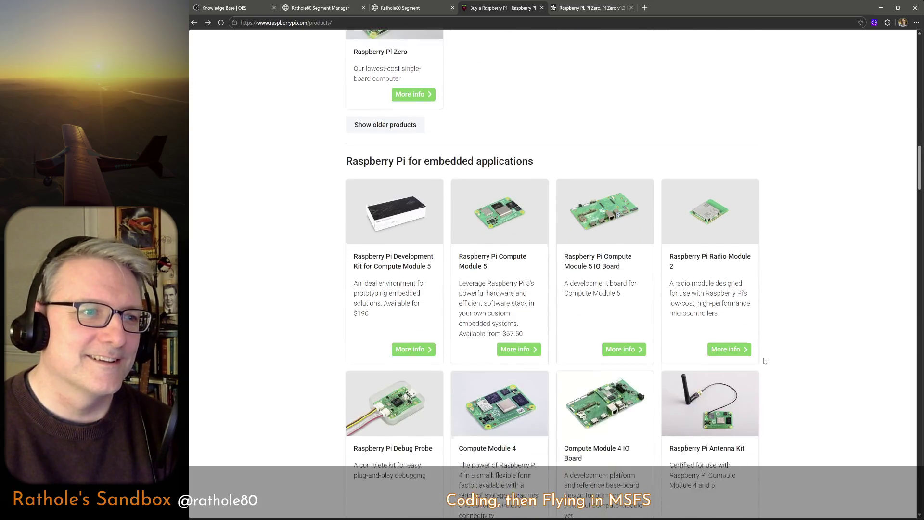
{"action": "scroll", "coordinate": [764, 360], "scroll_direction": "down", "scroll_amount": 1}
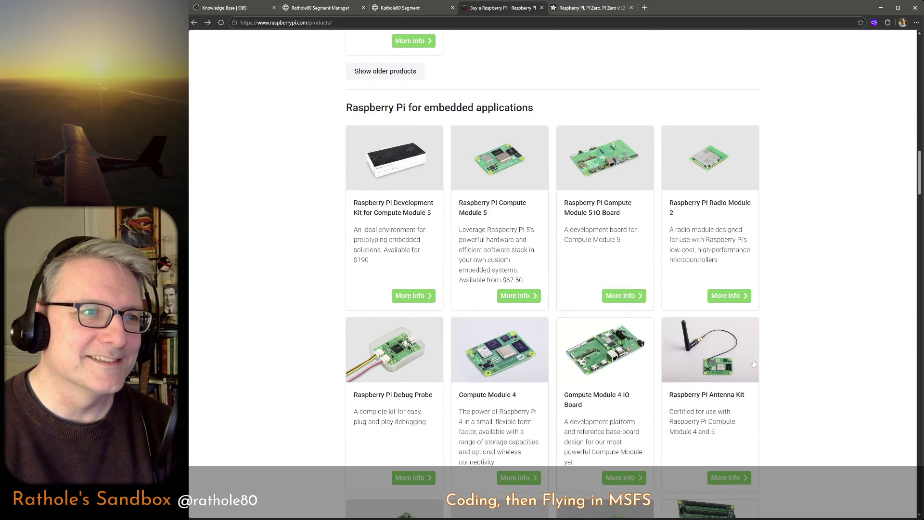
{"action": "scroll", "coordinate": [605, 318], "scroll_direction": "up", "scroll_amount": 5}
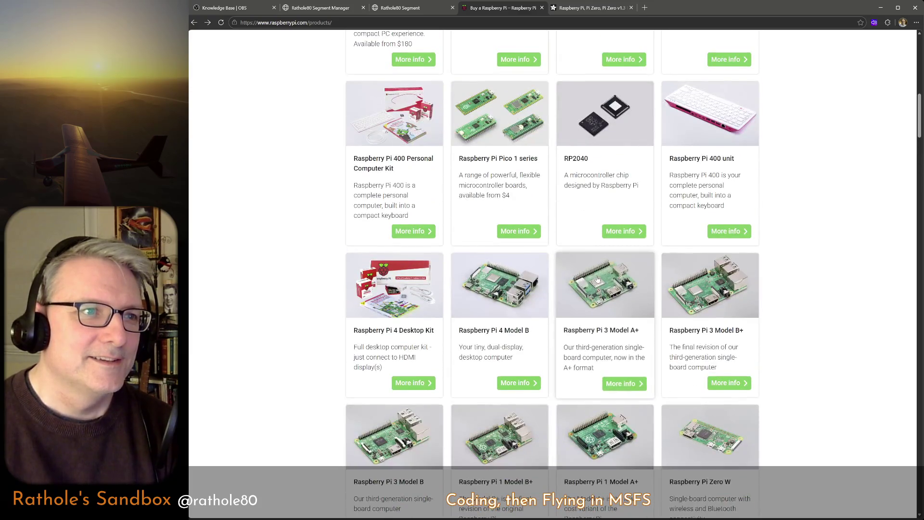
{"action": "scroll", "coordinate": [597, 279], "scroll_direction": "up", "scroll_amount": 3}
{"action": "scroll", "coordinate": [598, 277], "scroll_direction": "down", "scroll_amount": 8}
{"action": "scroll", "coordinate": [598, 277], "scroll_direction": "down", "scroll_amount": 3}
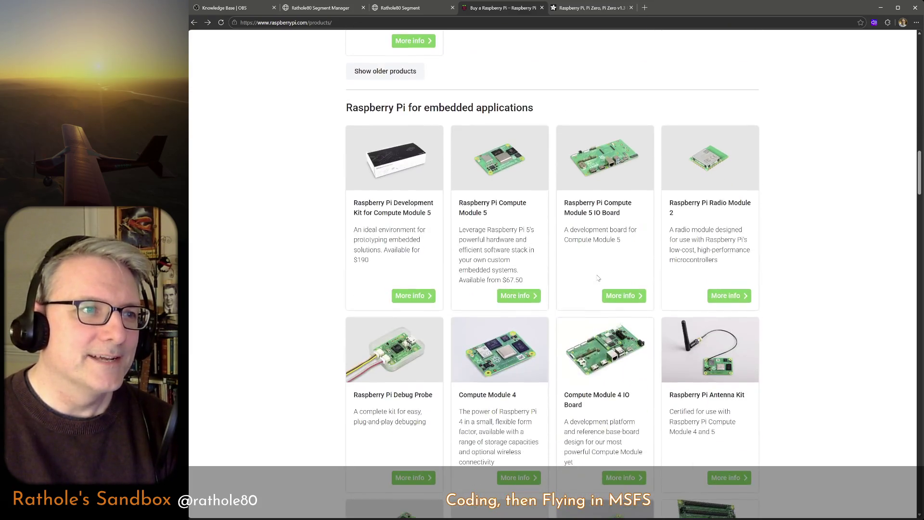
{"action": "scroll", "coordinate": [479, 227], "scroll_direction": "down", "scroll_amount": 1}
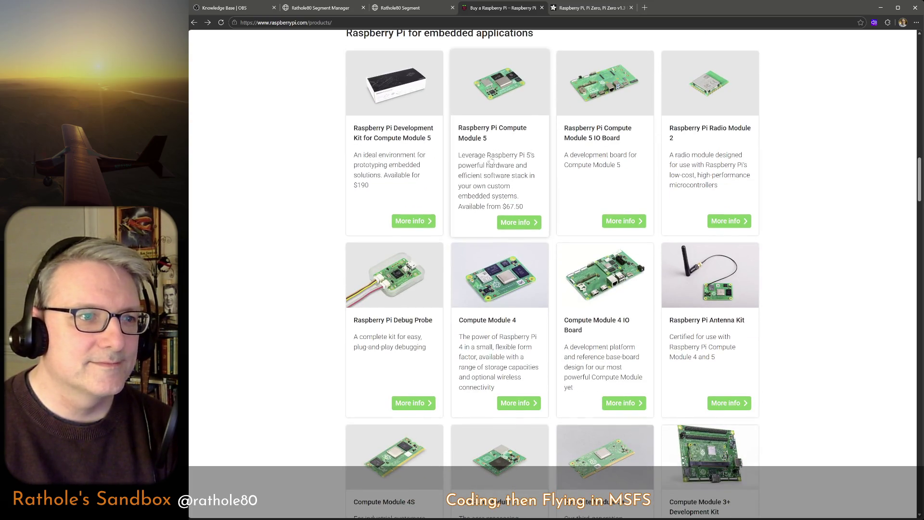
{"action": "scroll", "coordinate": [469, 170], "scroll_direction": "down", "scroll_amount": 3}
{"action": "scroll", "coordinate": [504, 196], "scroll_direction": "down", "scroll_amount": 1}
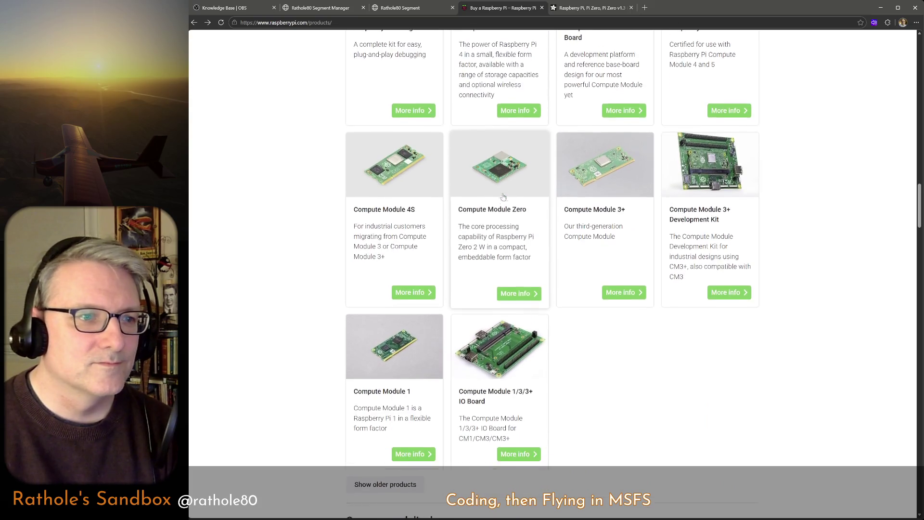
{"action": "scroll", "coordinate": [503, 197], "scroll_direction": "down", "scroll_amount": 1}
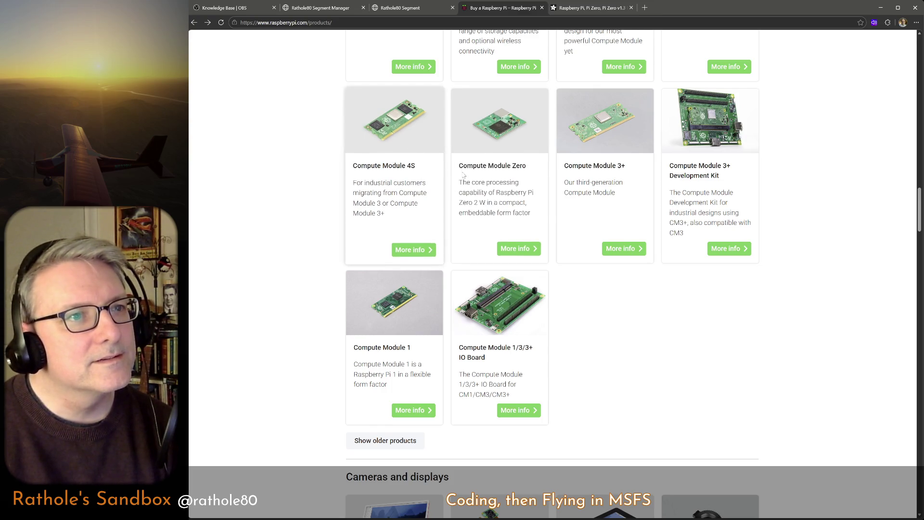
{"action": "left_click", "coordinate": [521, 254]}
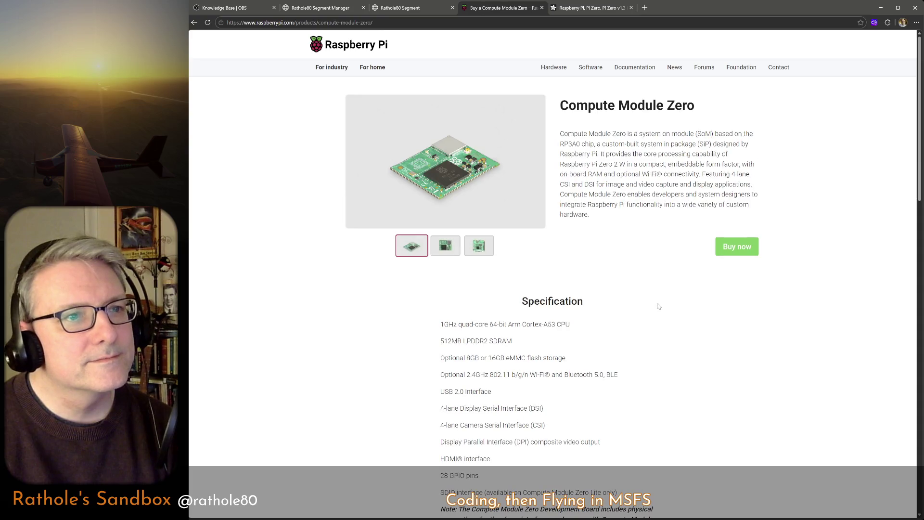
Check Compute Module Zero's industry and education resellers, then go to Compute Module 1.
{"action": "left_click", "coordinate": [736, 246]}
{"action": "left_click", "coordinate": [515, 107]}
{"action": "left_click", "coordinate": [560, 107]}
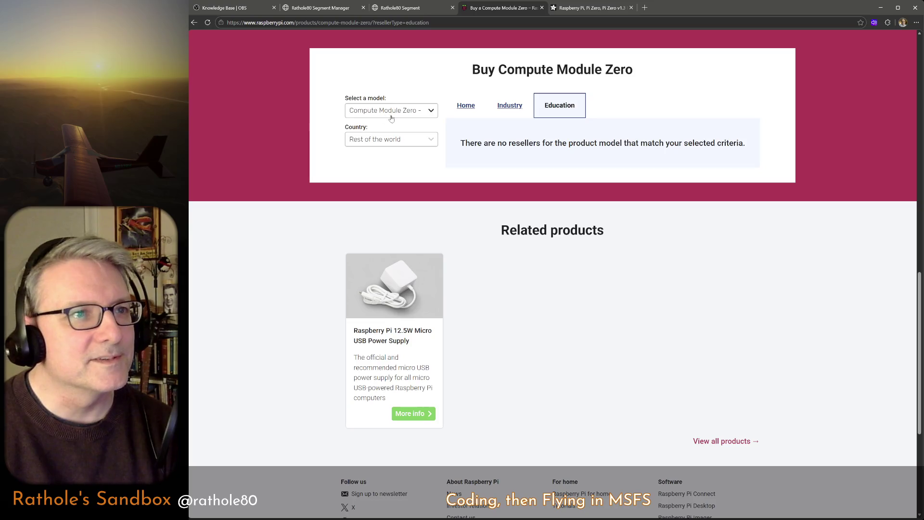
{"action": "left_click", "coordinate": [195, 23]}
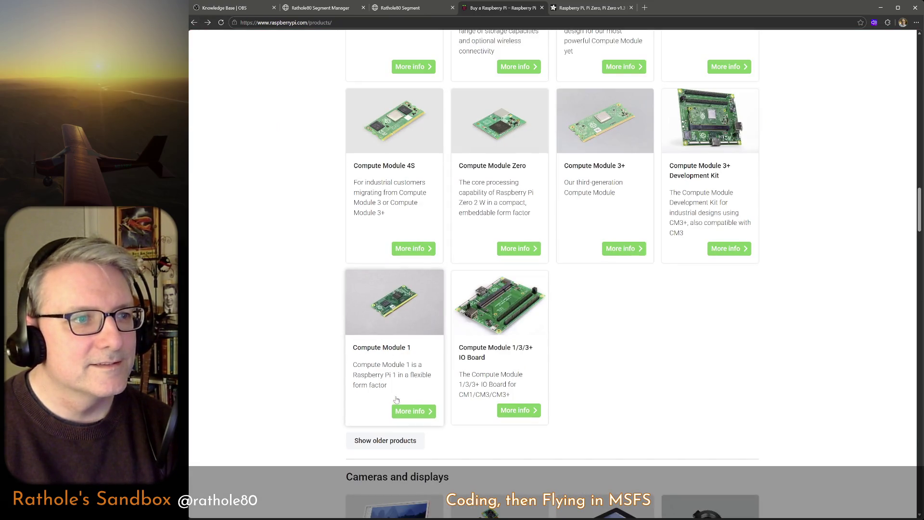
{"action": "left_click", "coordinate": [411, 409]}
Check Compute Module 1's industry, education and home resellers including CanaKit, then reopen its page.
{"action": "left_click", "coordinate": [719, 246]}
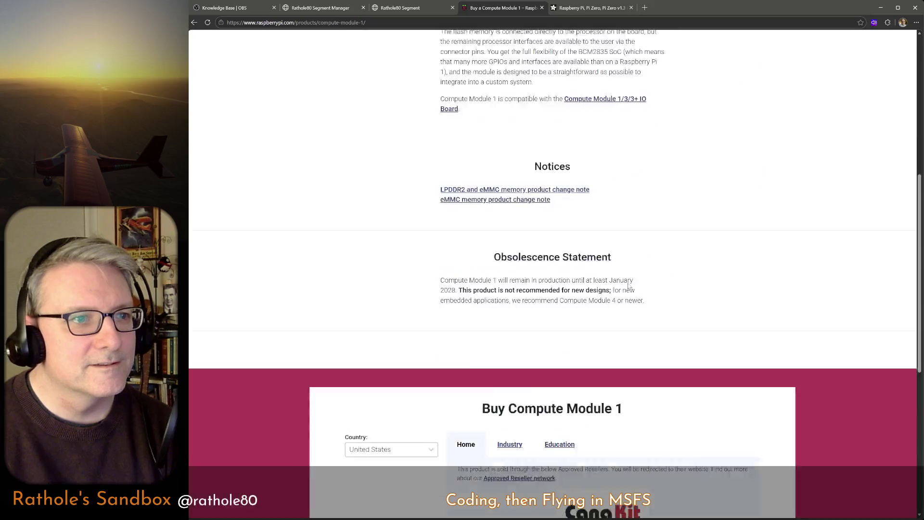
{"action": "left_click", "coordinate": [514, 113]}
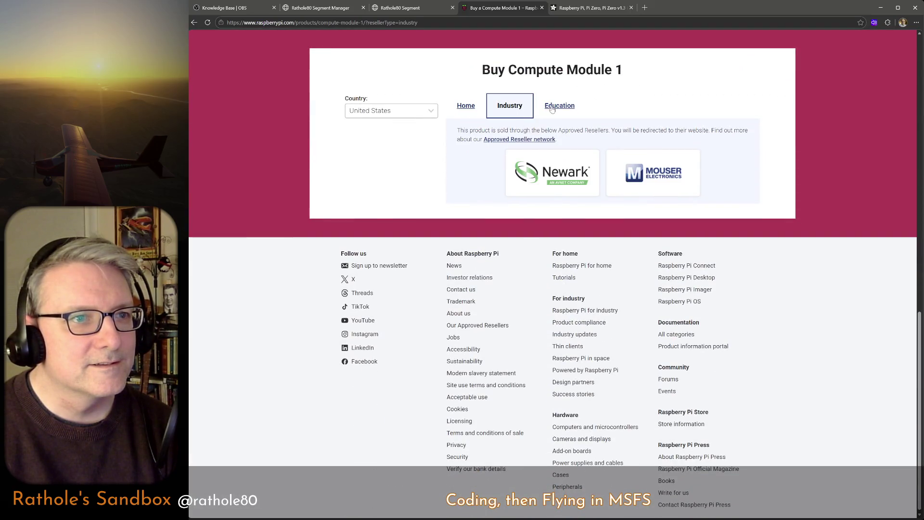
{"action": "left_click", "coordinate": [551, 109]}
{"action": "left_click", "coordinate": [465, 137]}
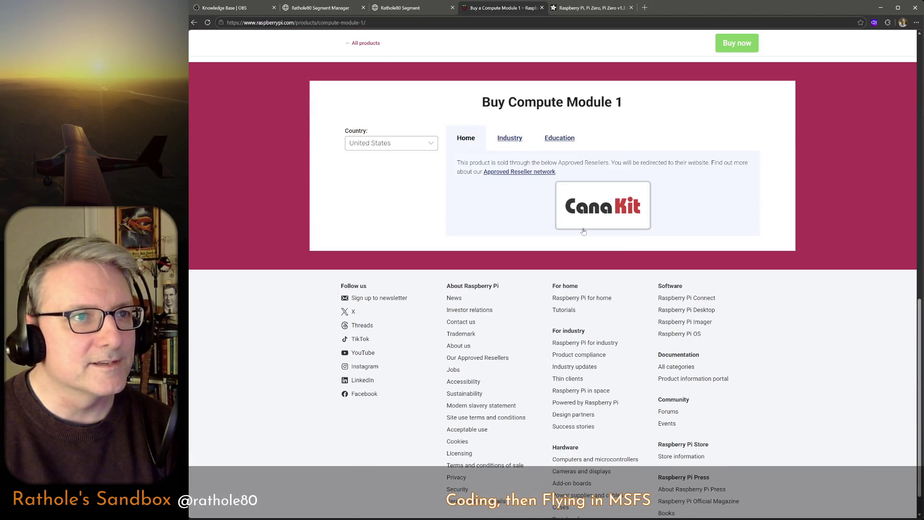
{"action": "left_click", "coordinate": [600, 211]}
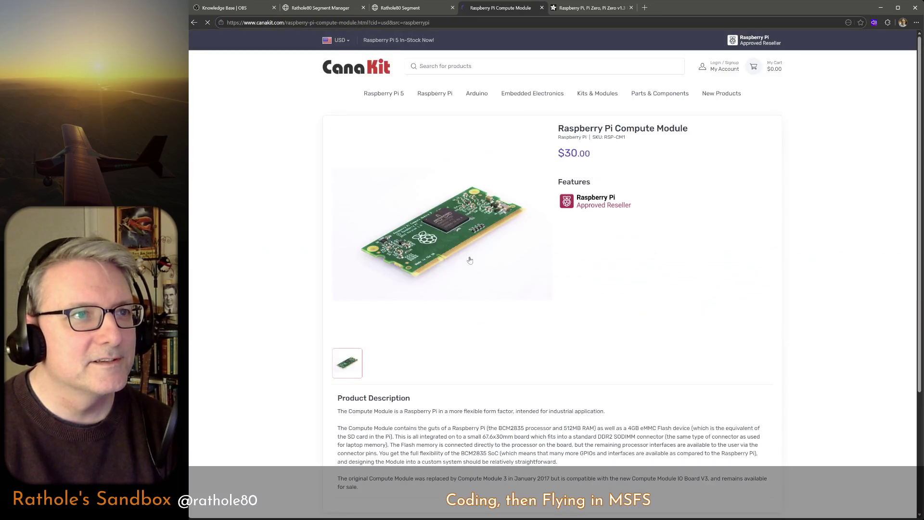
{"action": "key", "text": "alt+Left"}
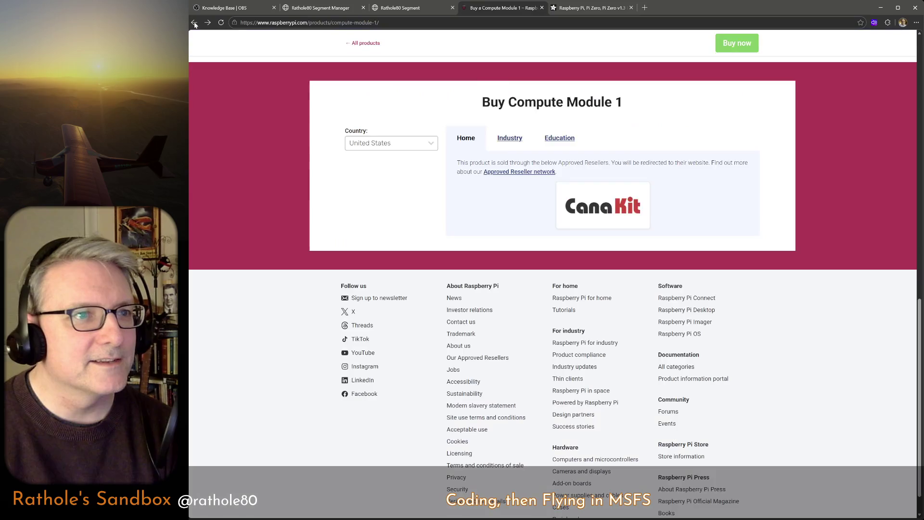
{"action": "key", "text": "alt+Left"}
{"action": "scroll", "coordinate": [635, 320], "scroll_direction": "up", "scroll_amount": 4}
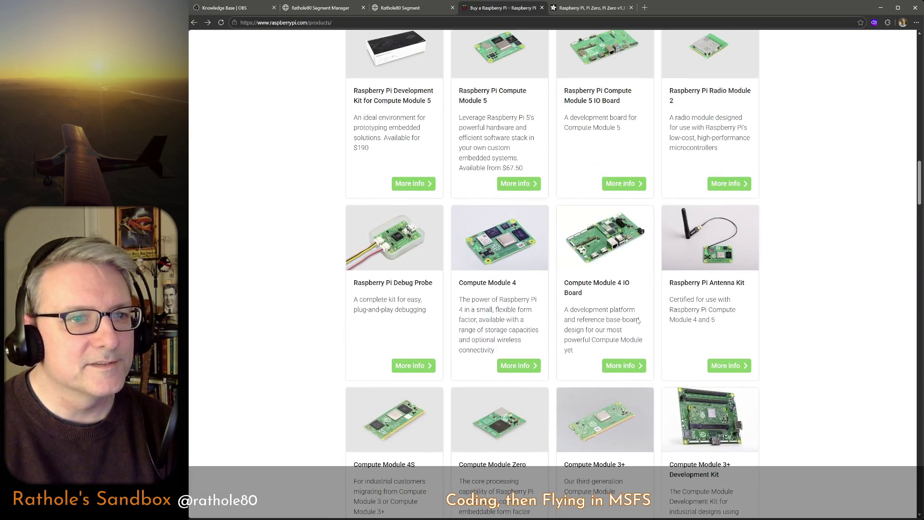
{"action": "scroll", "coordinate": [635, 320], "scroll_direction": "down", "scroll_amount": 4}
{"action": "left_click", "coordinate": [389, 375]}
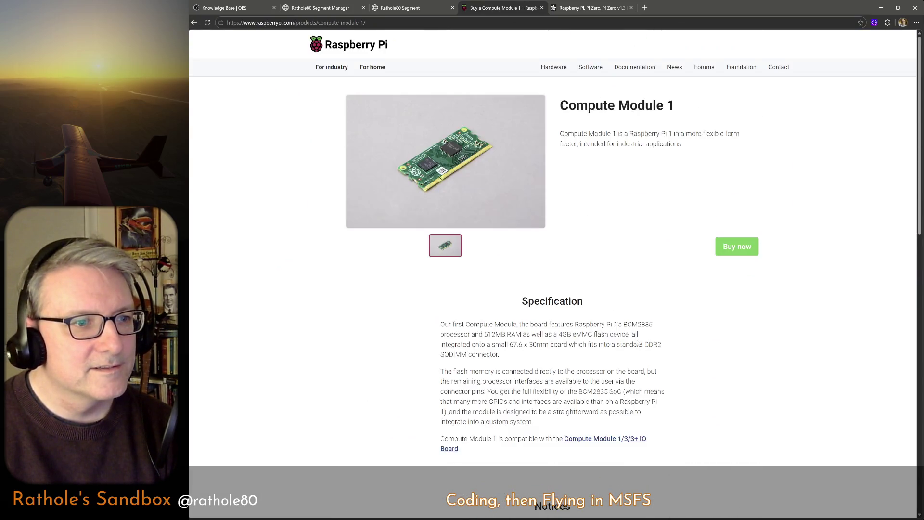
{"action": "scroll", "coordinate": [638, 343], "scroll_direction": "down", "scroll_amount": 3}
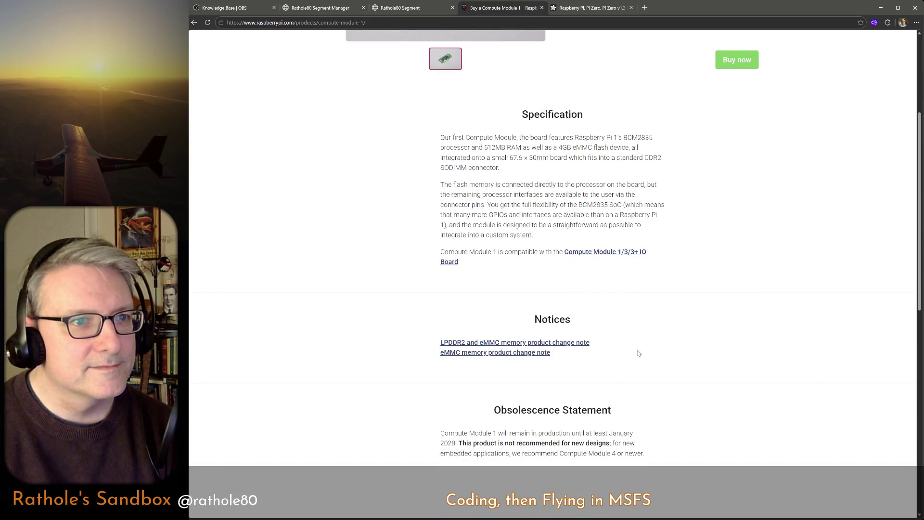
{"action": "left_click", "coordinate": [194, 22]}
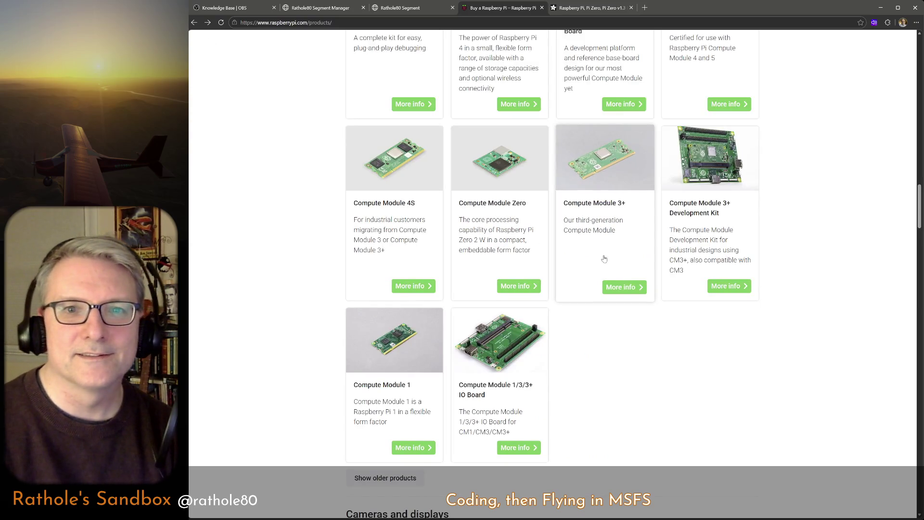
{"action": "scroll", "coordinate": [673, 326], "scroll_direction": "up", "scroll_amount": 5}
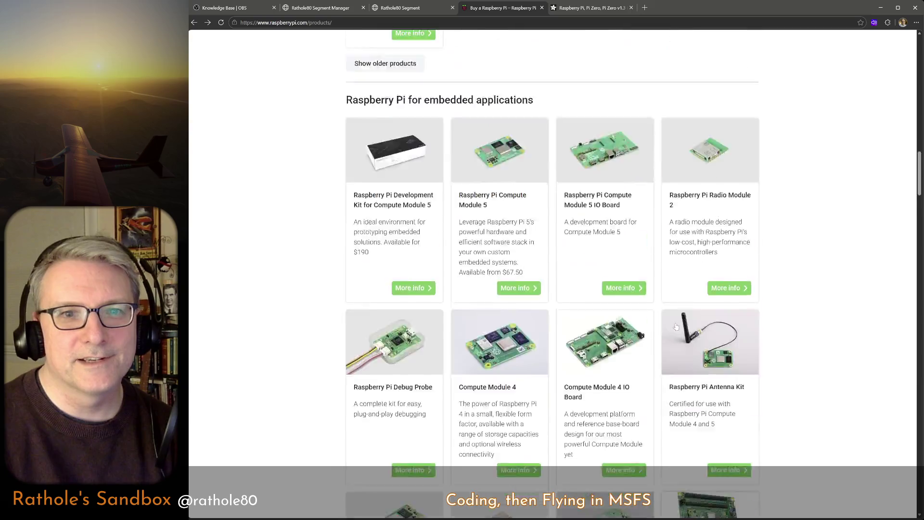
{"action": "scroll", "coordinate": [660, 309], "scroll_direction": "up", "scroll_amount": 1}
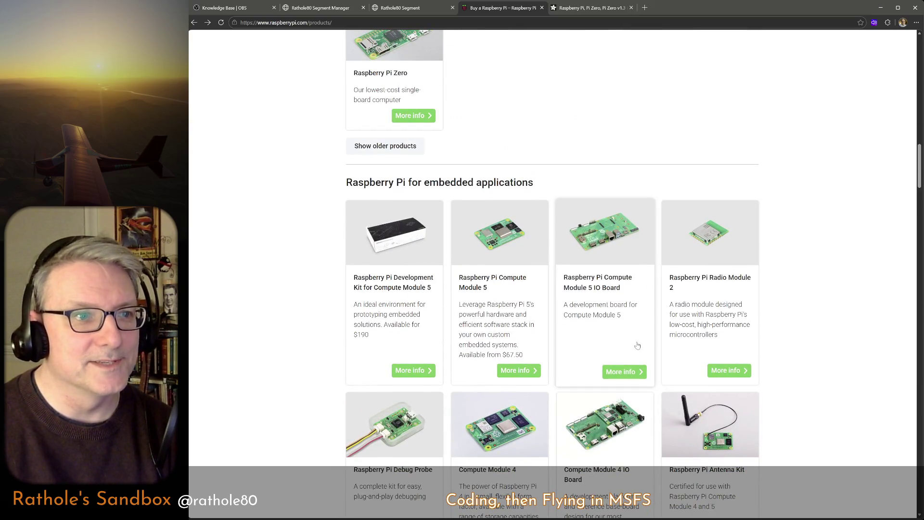
{"action": "scroll", "coordinate": [648, 314], "scroll_direction": "up", "scroll_amount": 6}
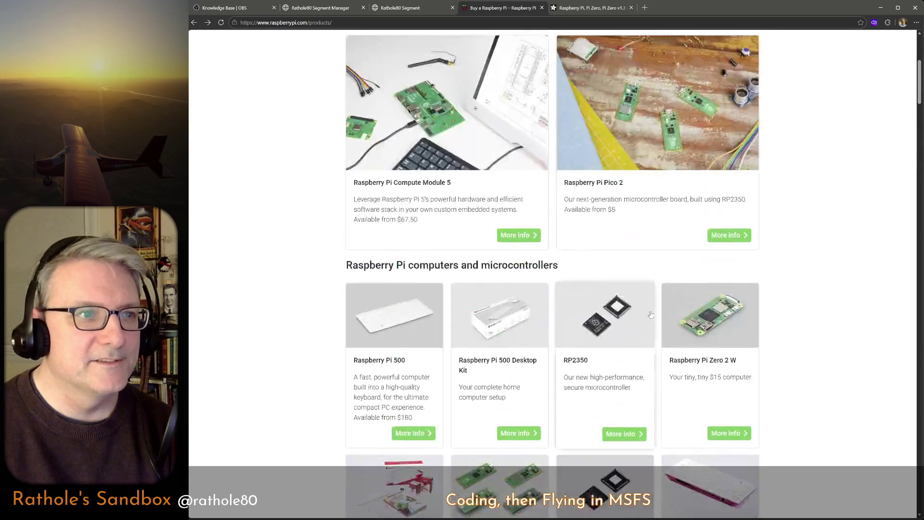
{"action": "scroll", "coordinate": [650, 316], "scroll_direction": "up", "scroll_amount": 3}
{"action": "scroll", "coordinate": [654, 320], "scroll_direction": "up", "scroll_amount": 2}
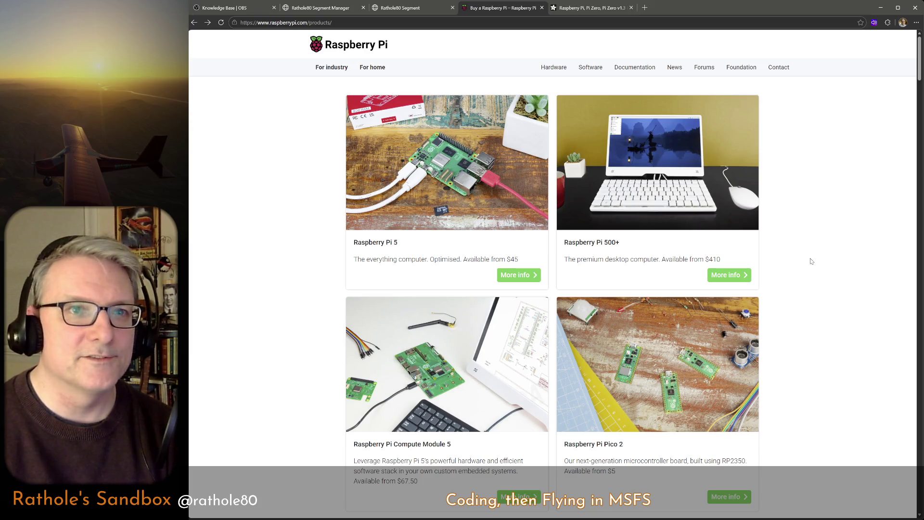
{"action": "scroll", "coordinate": [798, 280], "scroll_direction": "down", "scroll_amount": 5}
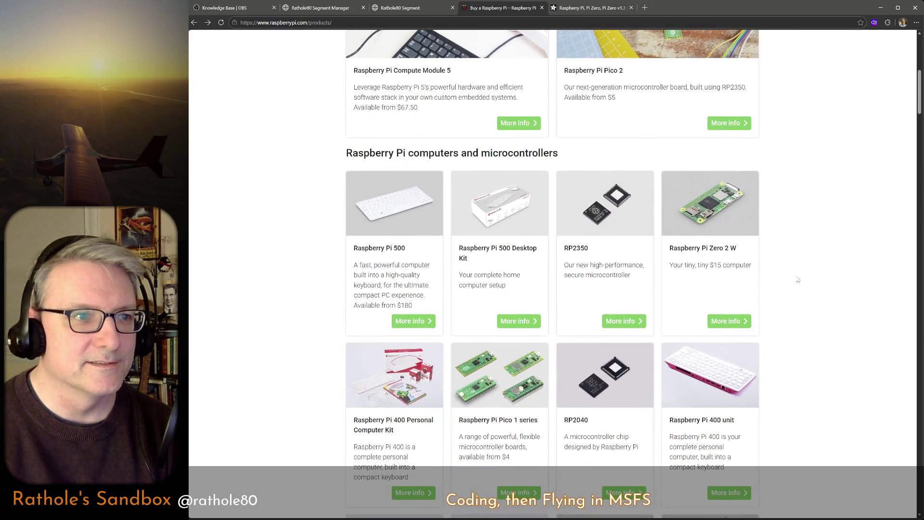
{"action": "scroll", "coordinate": [798, 279], "scroll_direction": "down", "scroll_amount": 1}
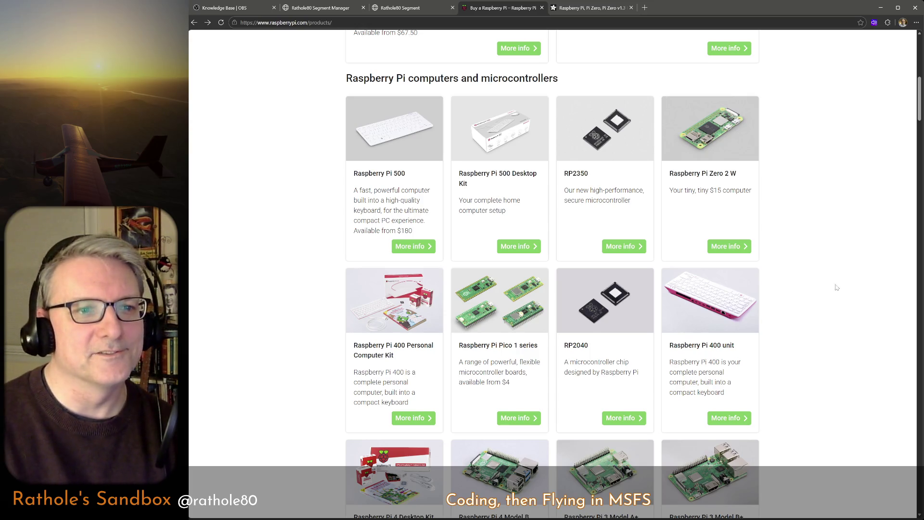
{"action": "scroll", "coordinate": [825, 284], "scroll_direction": "down", "scroll_amount": 3}
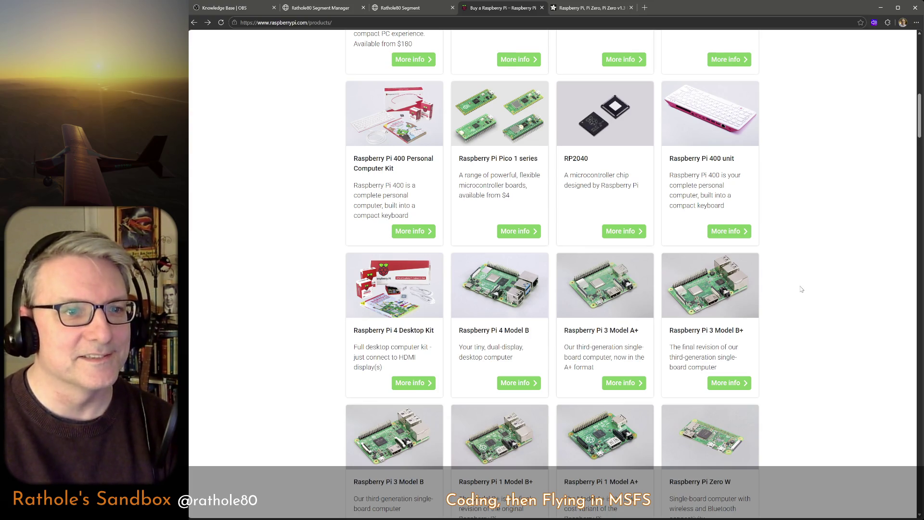
{"action": "scroll", "coordinate": [803, 288], "scroll_direction": "down", "scroll_amount": 3}
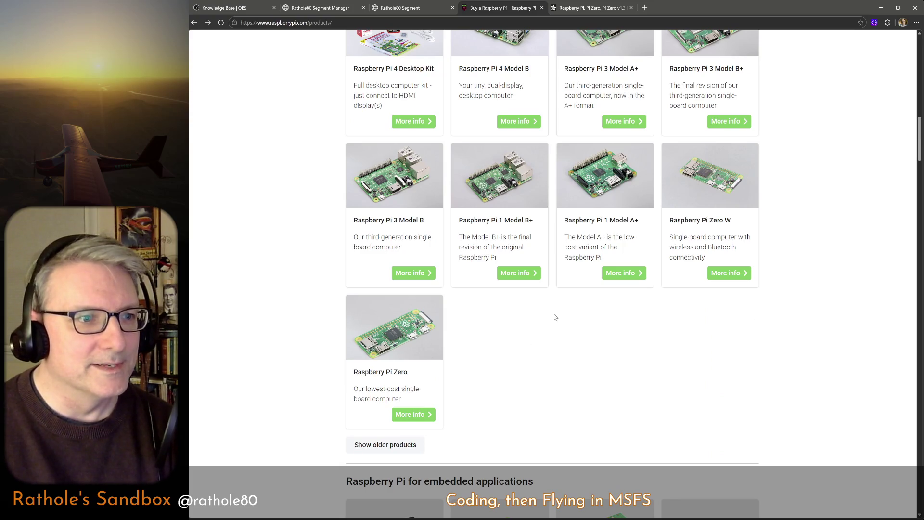
{"action": "scroll", "coordinate": [554, 316], "scroll_direction": "down", "scroll_amount": 3}
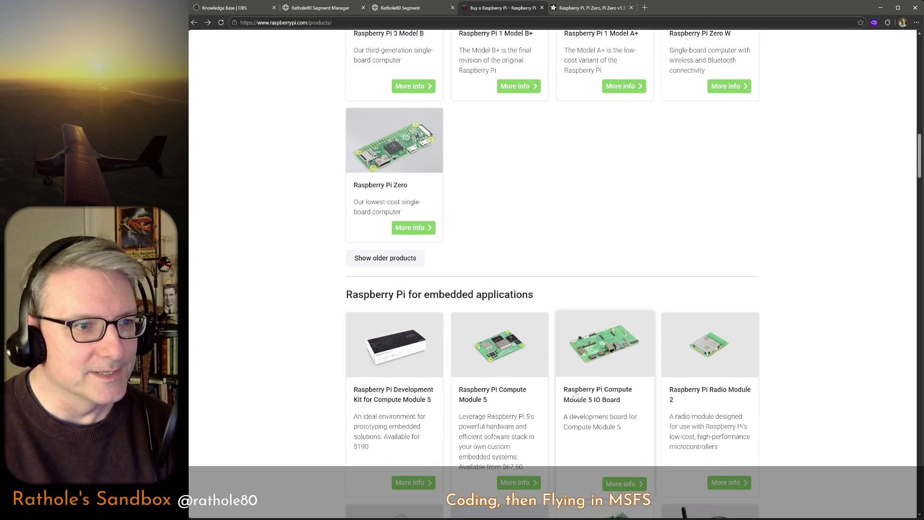
{"action": "scroll", "coordinate": [574, 396], "scroll_direction": "down", "scroll_amount": 3}
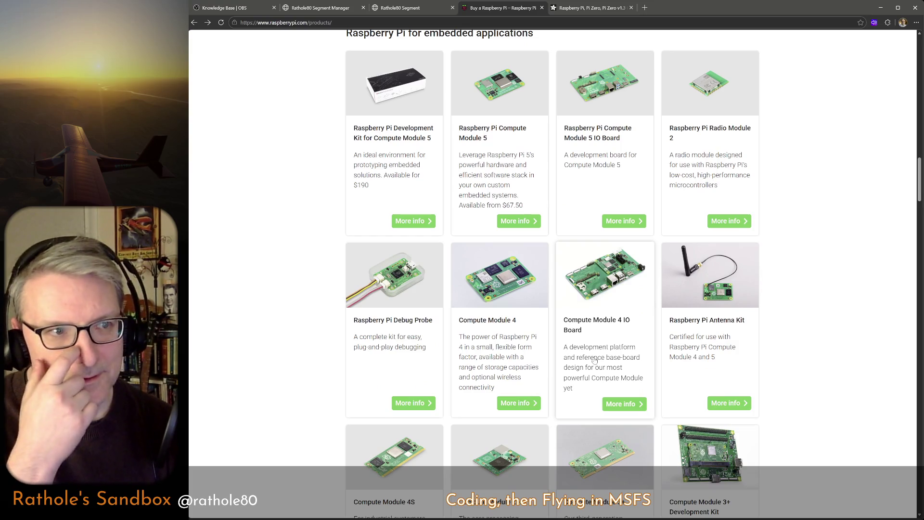
{"action": "scroll", "coordinate": [594, 355], "scroll_direction": "up", "scroll_amount": 3}
{"action": "scroll", "coordinate": [608, 396], "scroll_direction": "up", "scroll_amount": 3}
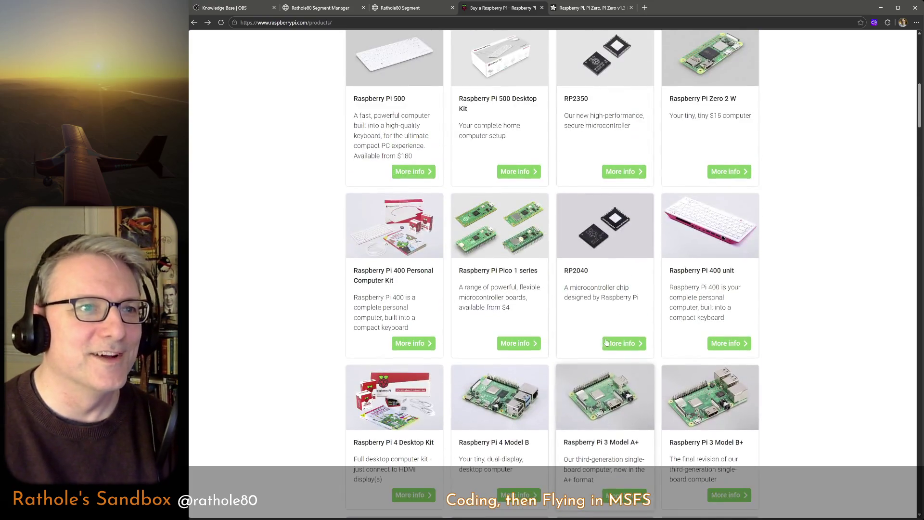
{"action": "scroll", "coordinate": [606, 343], "scroll_direction": "up", "scroll_amount": 3}
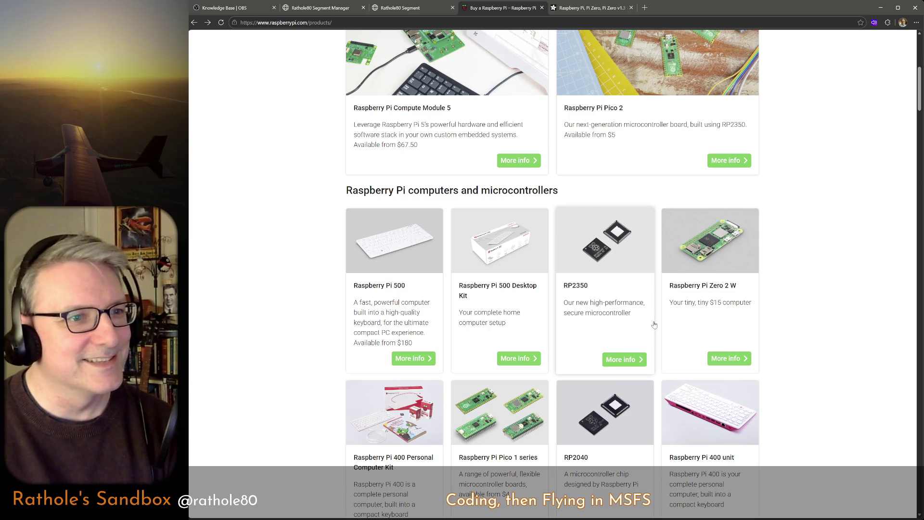
{"action": "scroll", "coordinate": [763, 341], "scroll_direction": "down", "scroll_amount": 2}
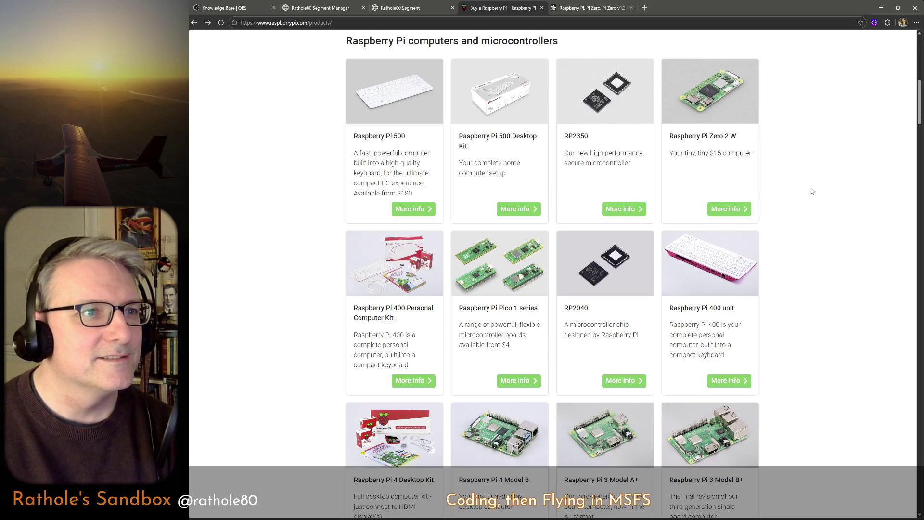
{"action": "scroll", "coordinate": [504, 411], "scroll_direction": "down", "scroll_amount": 2}
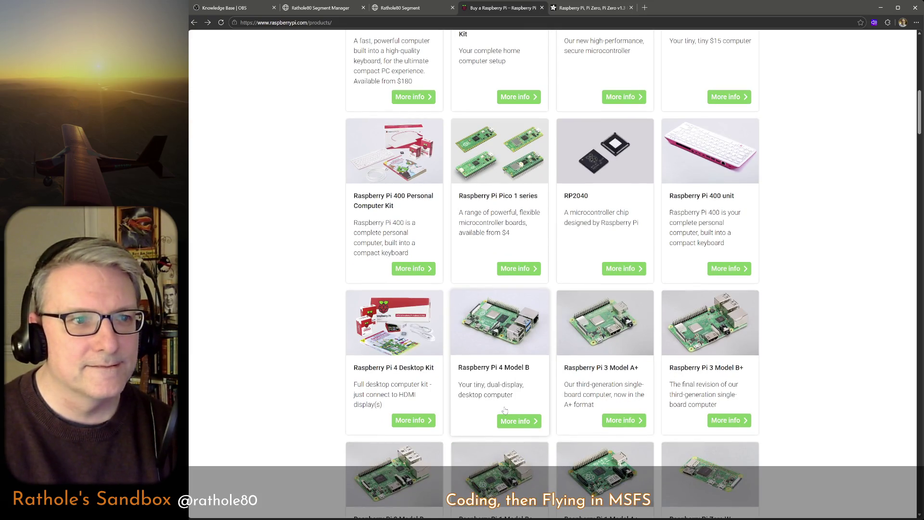
{"action": "scroll", "coordinate": [504, 411], "scroll_direction": "down", "scroll_amount": 2}
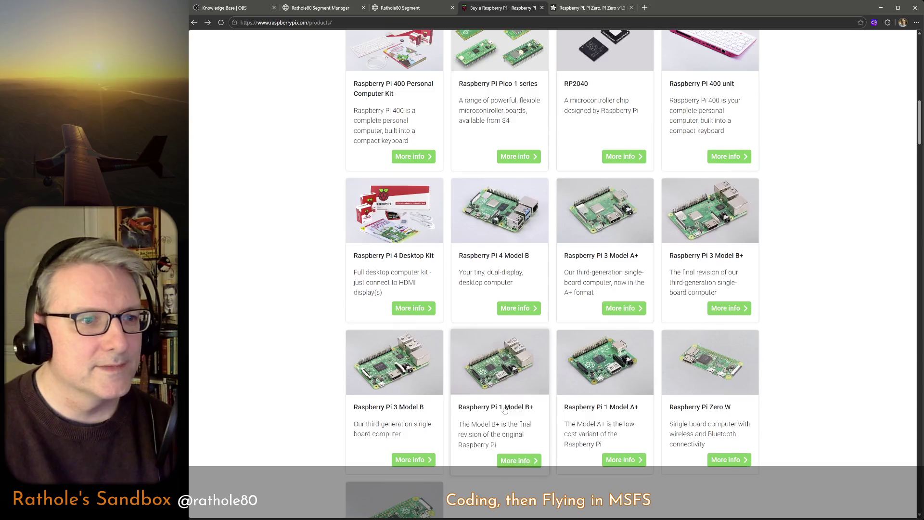
{"action": "scroll", "coordinate": [504, 411], "scroll_direction": "down", "scroll_amount": 2}
{"action": "scroll", "coordinate": [504, 411], "scroll_direction": "down", "scroll_amount": 4}
{"action": "scroll", "coordinate": [504, 409], "scroll_direction": "down", "scroll_amount": 2}
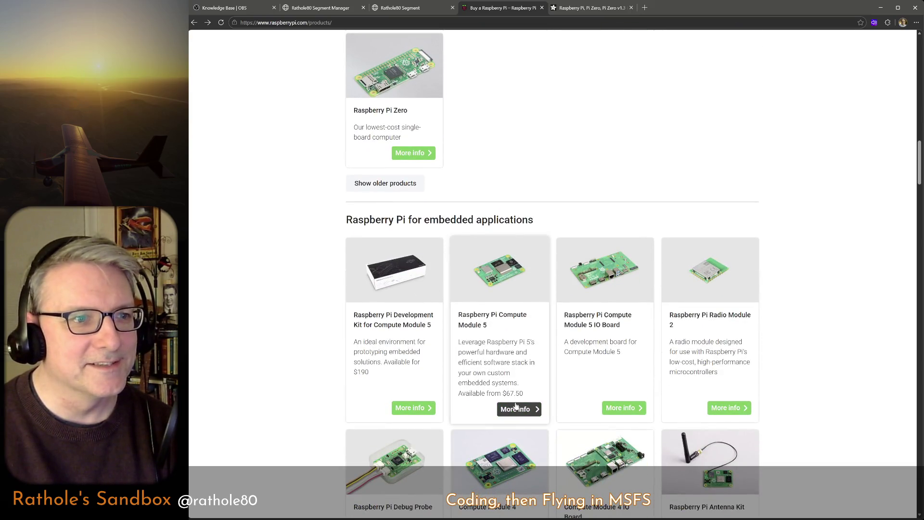
{"action": "scroll", "coordinate": [516, 407], "scroll_direction": "down", "scroll_amount": 3}
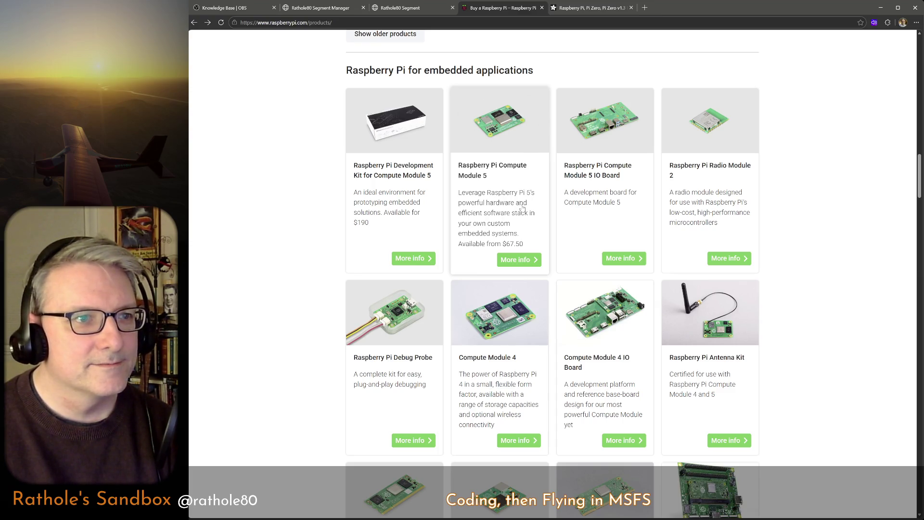
{"action": "scroll", "coordinate": [523, 209], "scroll_direction": "up", "scroll_amount": 7}
{"action": "scroll", "coordinate": [527, 206], "scroll_direction": "up", "scroll_amount": 7}
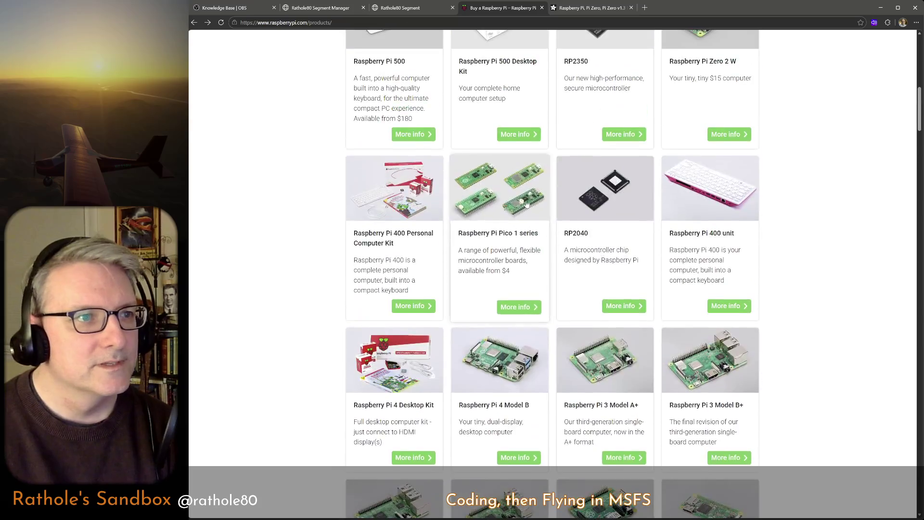
{"action": "scroll", "coordinate": [526, 203], "scroll_direction": "up", "scroll_amount": 5}
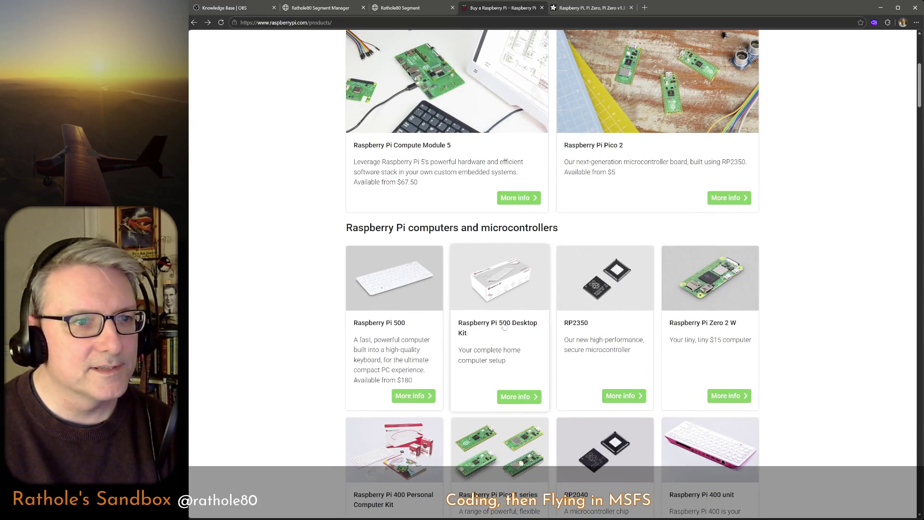
{"action": "scroll", "coordinate": [578, 339], "scroll_direction": "down", "scroll_amount": 4}
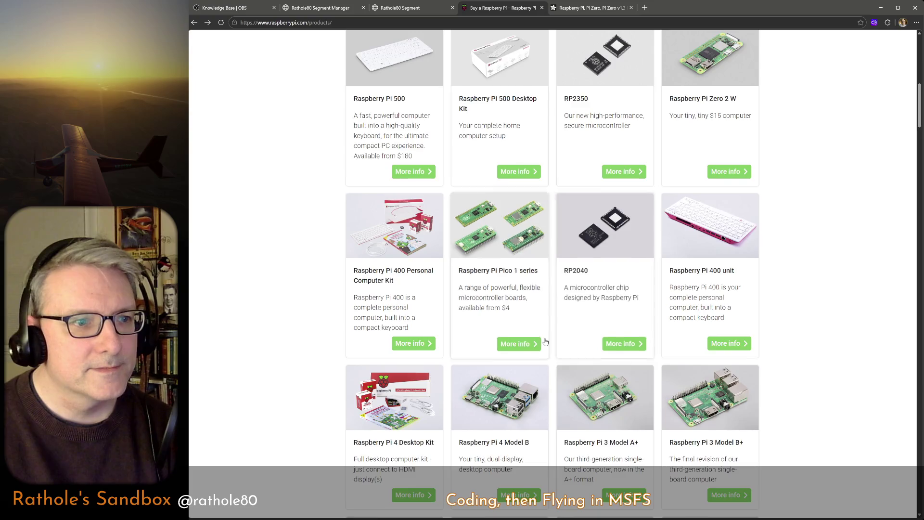
{"action": "scroll", "coordinate": [545, 342], "scroll_direction": "down", "scroll_amount": 3}
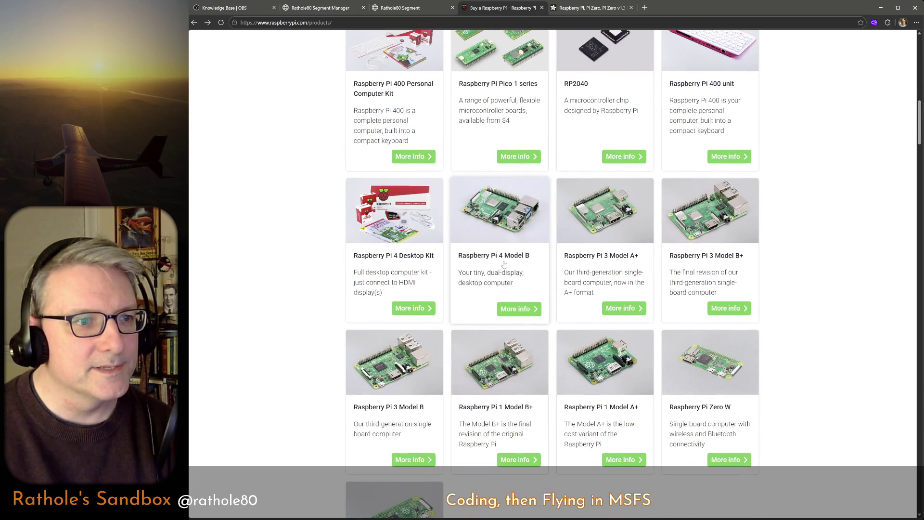
{"action": "scroll", "coordinate": [504, 264], "scroll_direction": "up", "scroll_amount": 3}
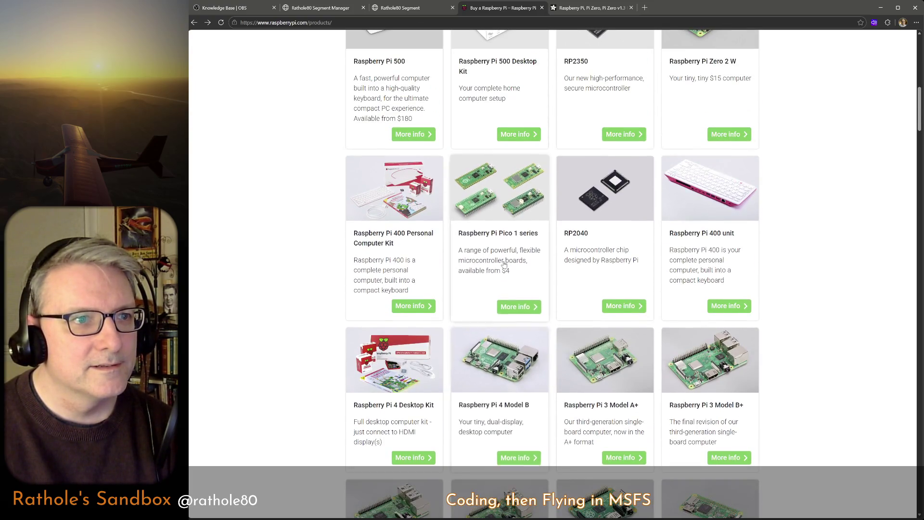
{"action": "scroll", "coordinate": [503, 264], "scroll_direction": "up", "scroll_amount": 6}
{"action": "scroll", "coordinate": [505, 265], "scroll_direction": "up", "scroll_amount": 4}
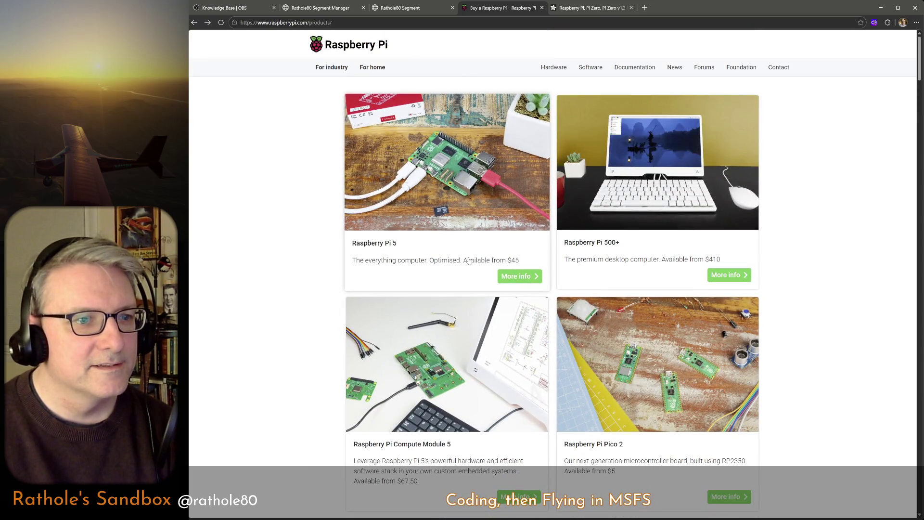
{"action": "scroll", "coordinate": [637, 366], "scroll_direction": "down", "scroll_amount": 2}
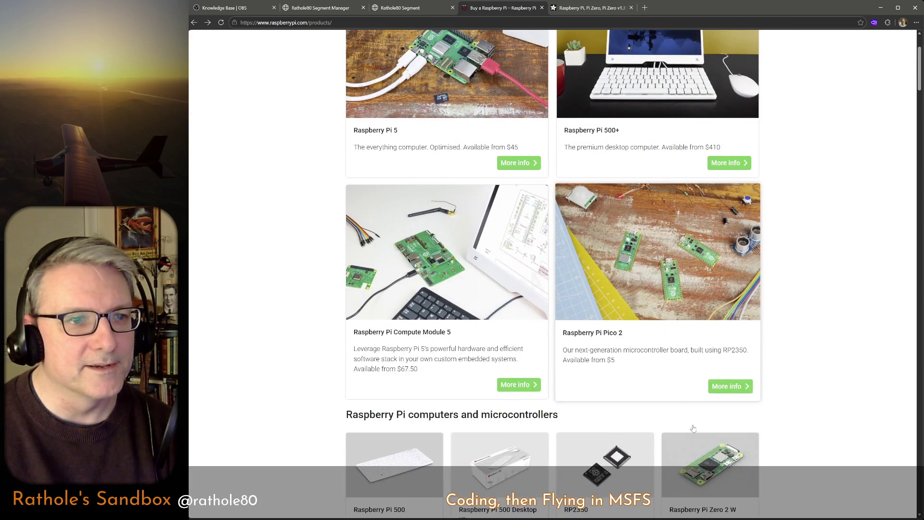
{"action": "left_click", "coordinate": [641, 351]}
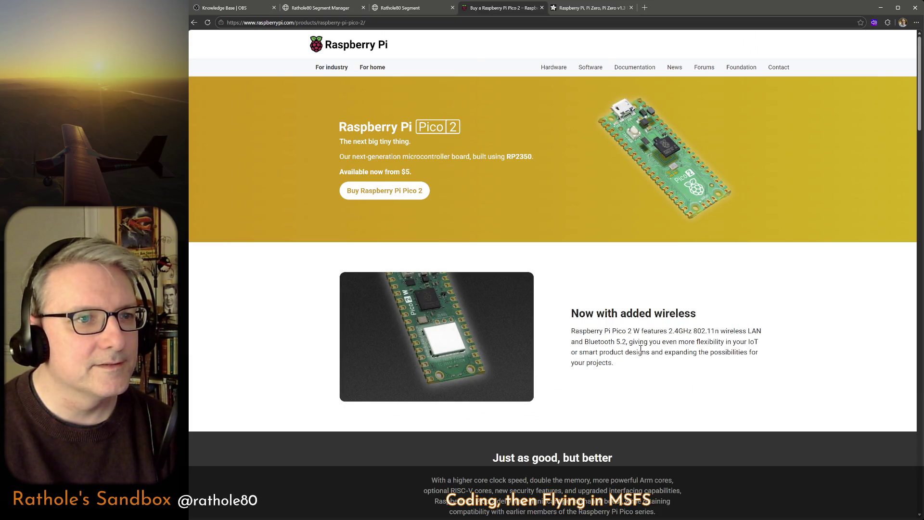
{"action": "scroll", "coordinate": [663, 344], "scroll_direction": "down", "scroll_amount": 5}
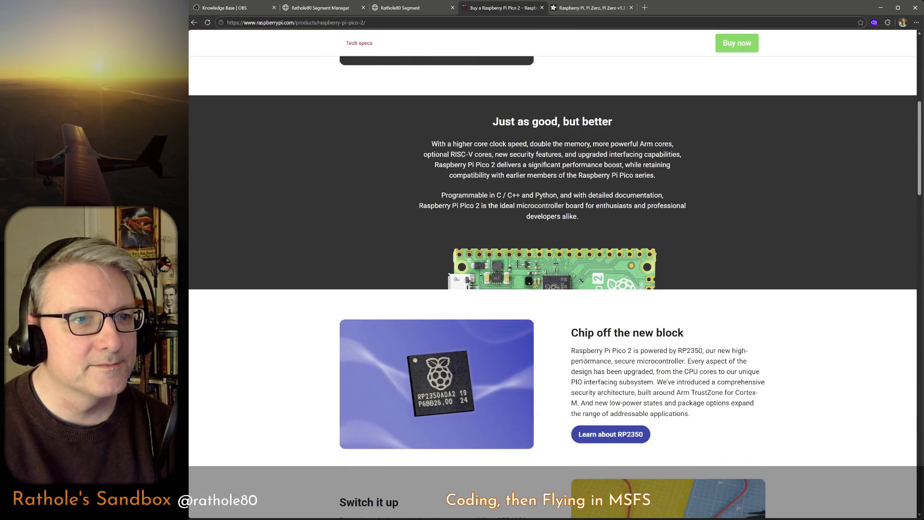
{"action": "scroll", "coordinate": [584, 361], "scroll_direction": "up", "scroll_amount": 5}
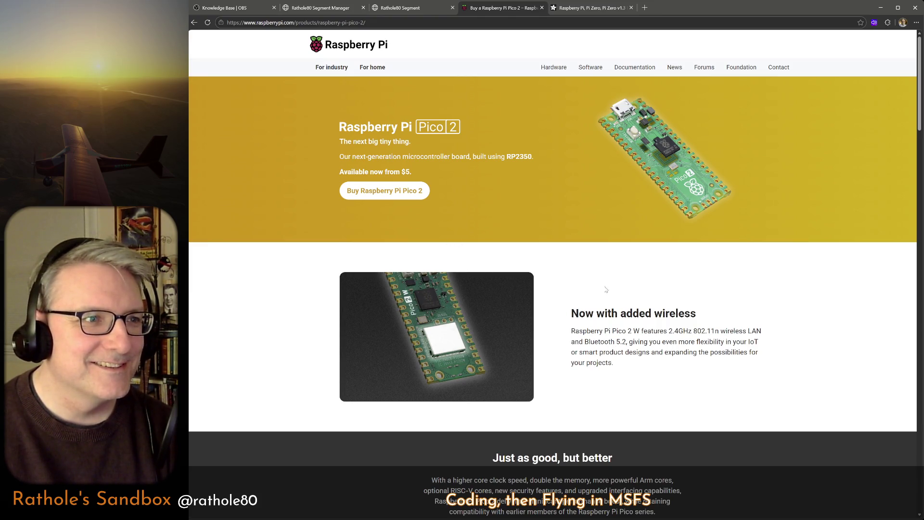
Go to the Pico 2 purchase options and choose Adafruit's Pico 2 listing.
{"action": "left_click", "coordinate": [425, 195]}
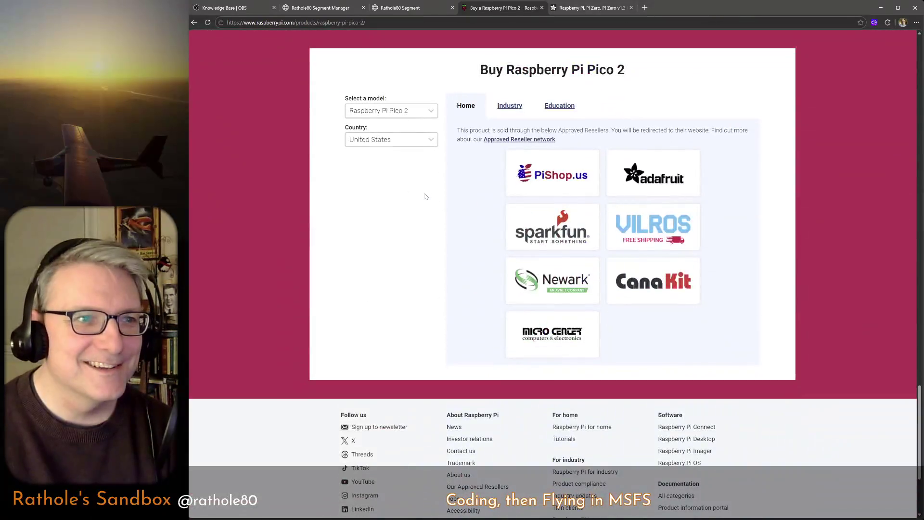
{"action": "left_click", "coordinate": [630, 183]}
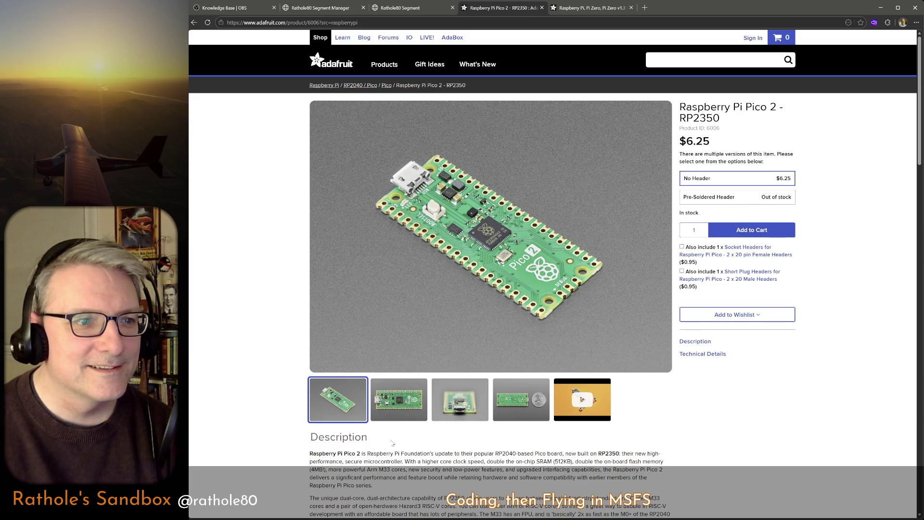
Browse Adafruit's Pico 2 photos and dual-core description paragraph, then return to the Pico 2 buy page.
{"action": "left_click", "coordinate": [401, 401]}
{"action": "left_click", "coordinate": [450, 407]}
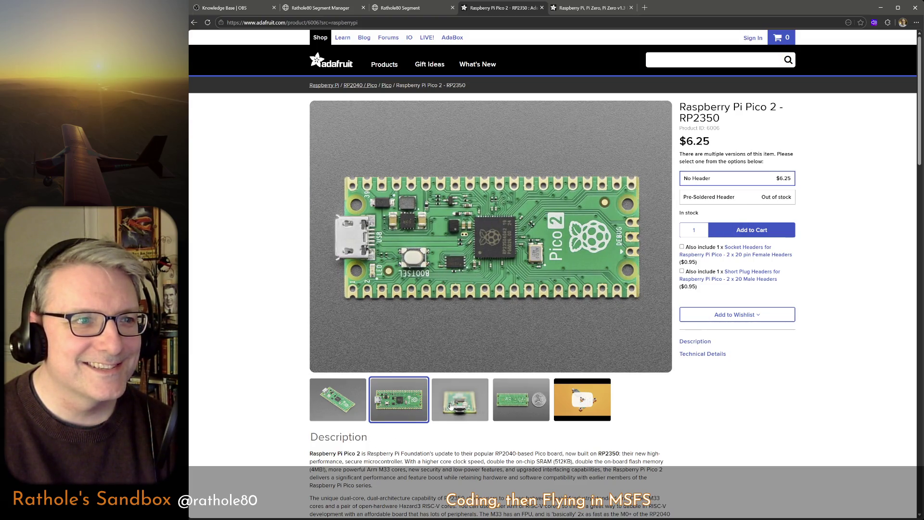
{"action": "left_click", "coordinate": [514, 403]}
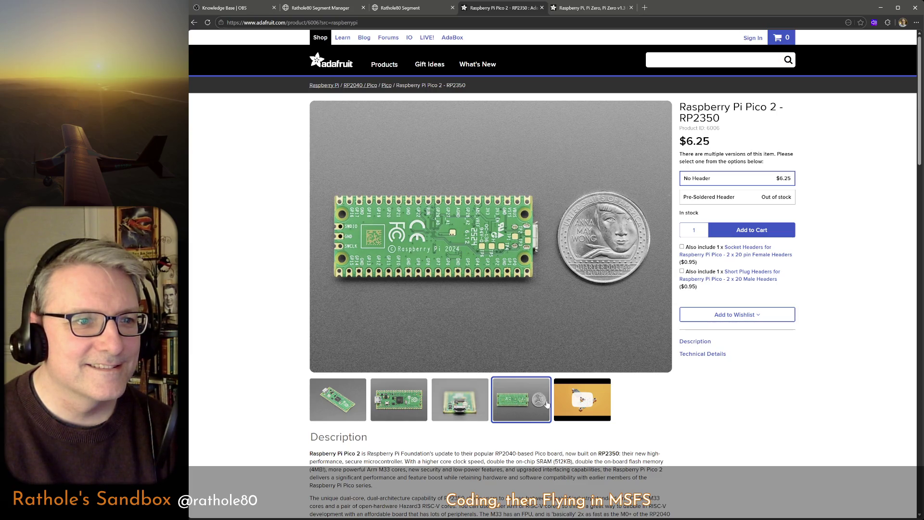
{"action": "scroll", "coordinate": [524, 412], "scroll_direction": "down", "scroll_amount": 4}
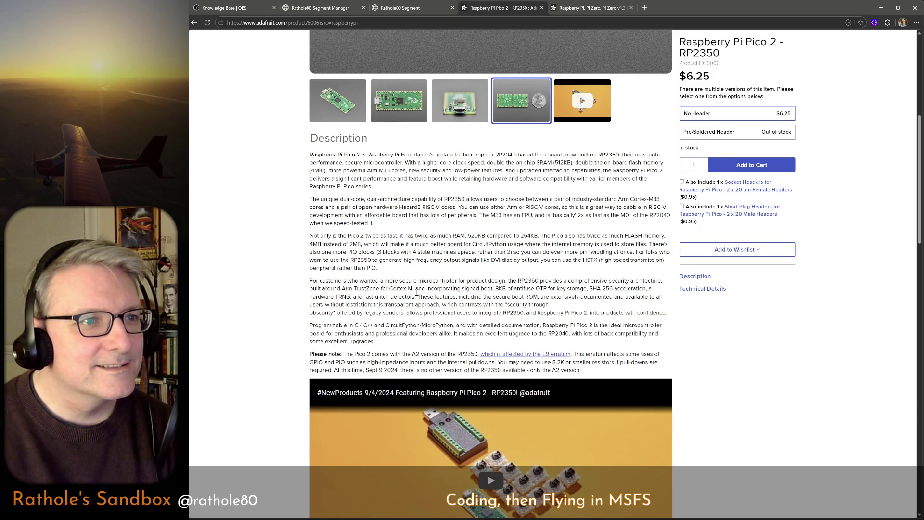
{"action": "triple_click", "coordinate": [518, 207]}
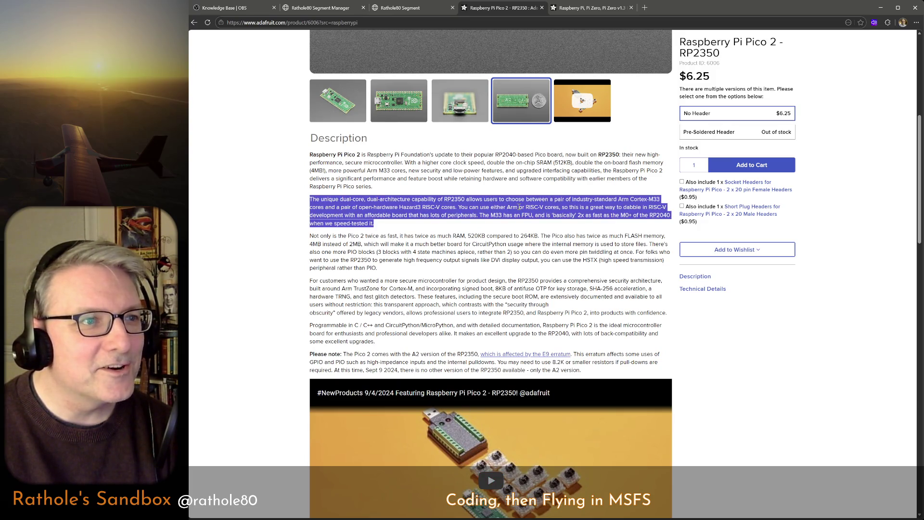
{"action": "left_click", "coordinate": [518, 207]}
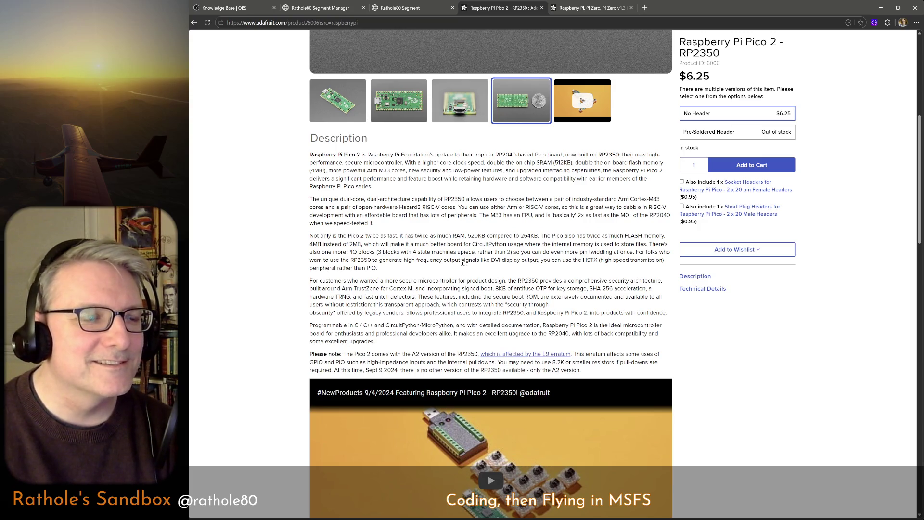
{"action": "left_click", "coordinate": [194, 22]}
Return to the products listing and reopen the Raspberry Pi Pico 2 product page.
{"action": "left_click", "coordinate": [193, 22]}
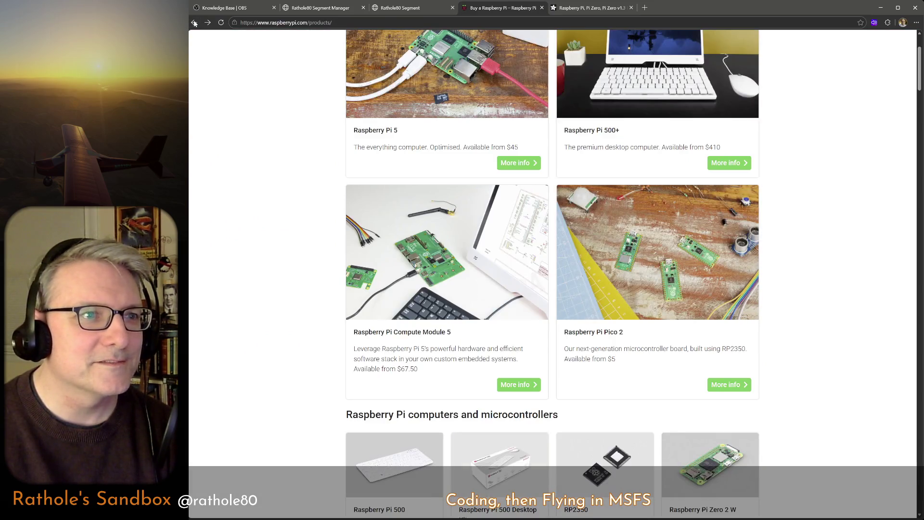
{"action": "scroll", "coordinate": [625, 358], "scroll_direction": "up", "scroll_amount": 1}
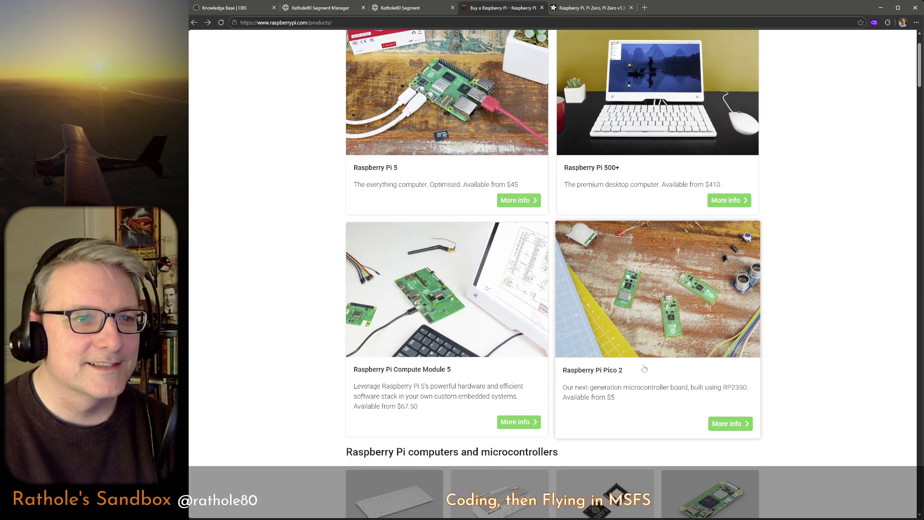
{"action": "left_click", "coordinate": [644, 368]}
{"action": "scroll", "coordinate": [644, 368], "scroll_direction": "down", "scroll_amount": 1}
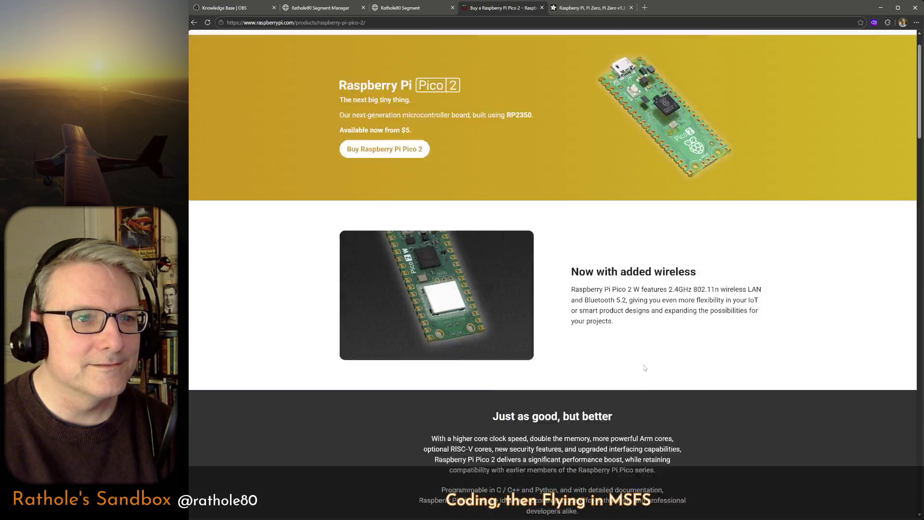
{"action": "scroll", "coordinate": [644, 369], "scroll_direction": "down", "scroll_amount": 4}
{"action": "scroll", "coordinate": [644, 368], "scroll_direction": "down", "scroll_amount": 1}
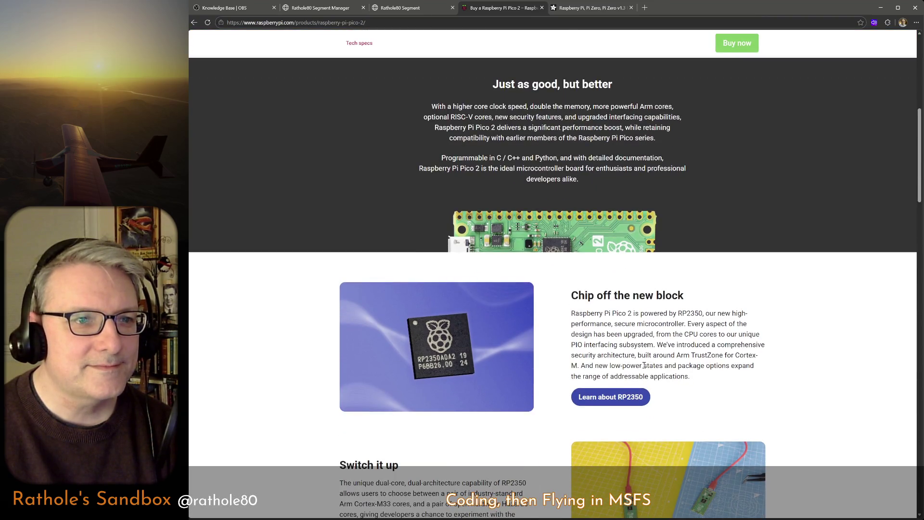
{"action": "scroll", "coordinate": [644, 365], "scroll_direction": "down", "scroll_amount": 4}
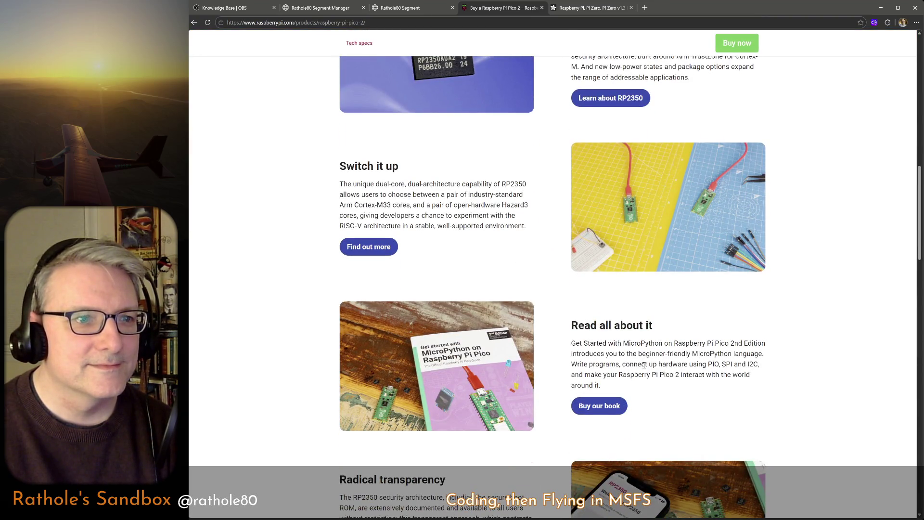
{"action": "scroll", "coordinate": [645, 365], "scroll_direction": "down", "scroll_amount": 4}
{"action": "scroll", "coordinate": [644, 367], "scroll_direction": "up", "scroll_amount": 4}
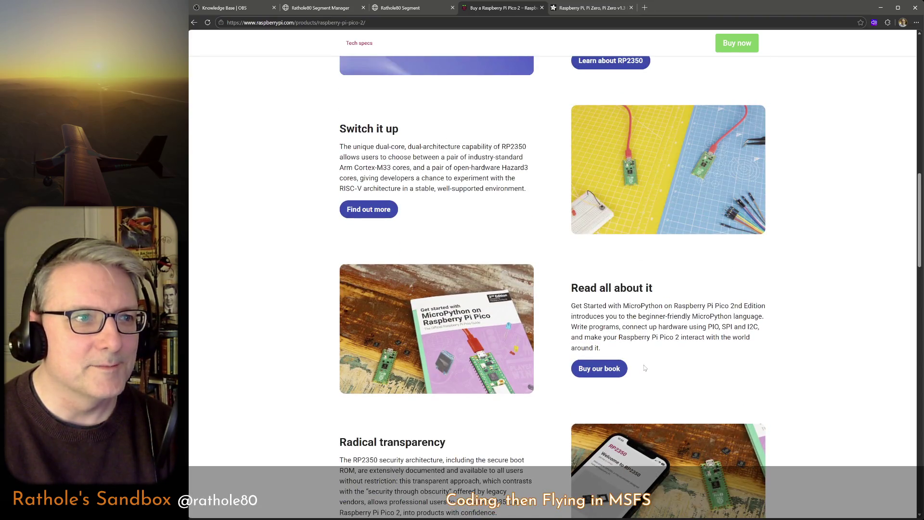
{"action": "scroll", "coordinate": [644, 368], "scroll_direction": "up", "scroll_amount": 3}
{"action": "scroll", "coordinate": [635, 365], "scroll_direction": "up", "scroll_amount": 1}
{"action": "scroll", "coordinate": [622, 362], "scroll_direction": "up", "scroll_amount": 2}
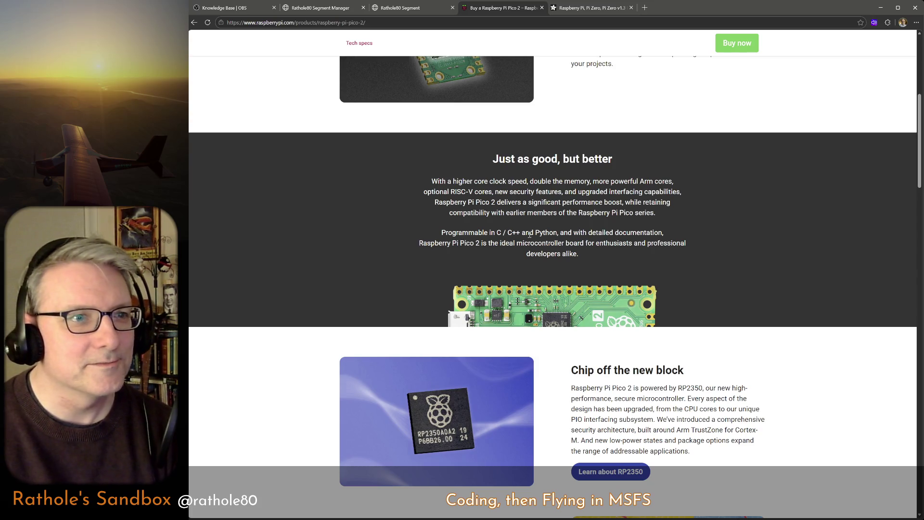
{"action": "scroll", "coordinate": [552, 293], "scroll_direction": "up", "scroll_amount": 3}
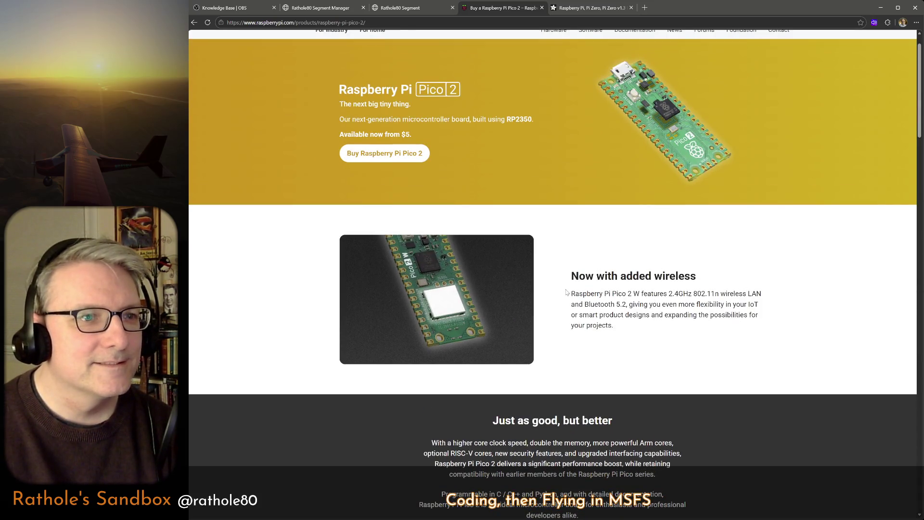
{"action": "scroll", "coordinate": [567, 291], "scroll_direction": "up", "scroll_amount": 1}
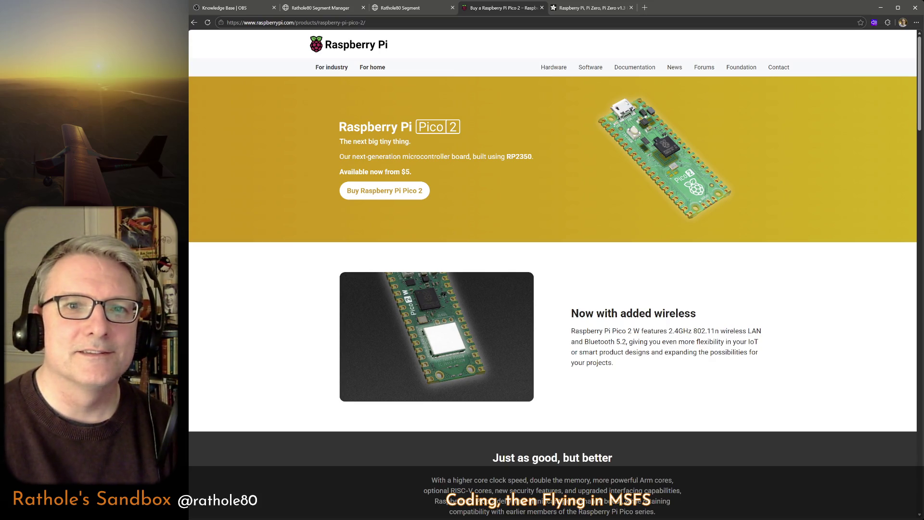
Highlight the 'Now with added wireless' heading and Pico 2 W 802.11n/Bluetooth 5.2 paragraph, then deselect.
{"action": "triple_click", "coordinate": [664, 313]}
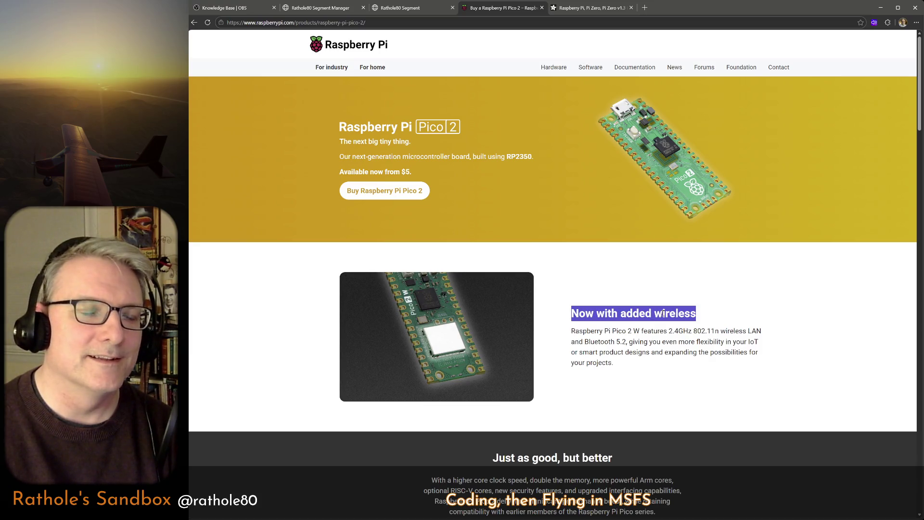
{"action": "left_click", "coordinate": [673, 341]}
{"action": "triple_click", "coordinate": [673, 341]}
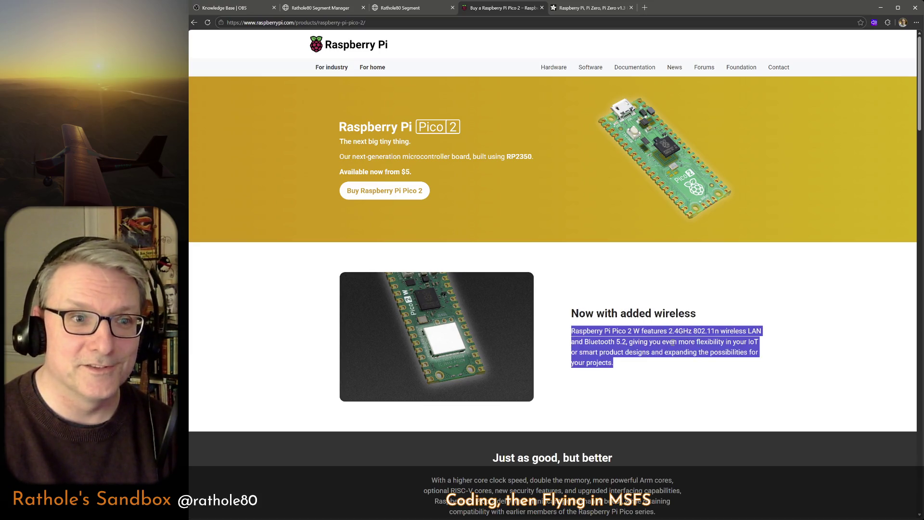
{"action": "left_click", "coordinate": [657, 382]}
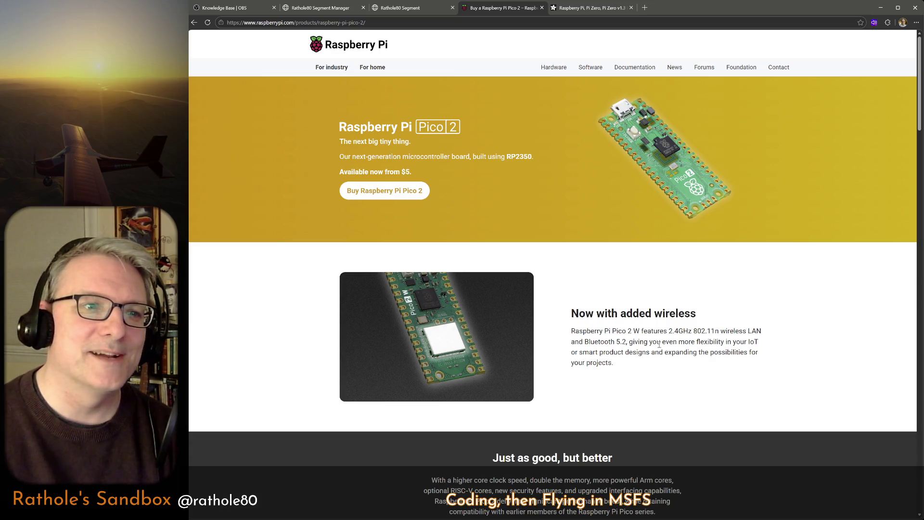
{"action": "triple_click", "coordinate": [659, 344]}
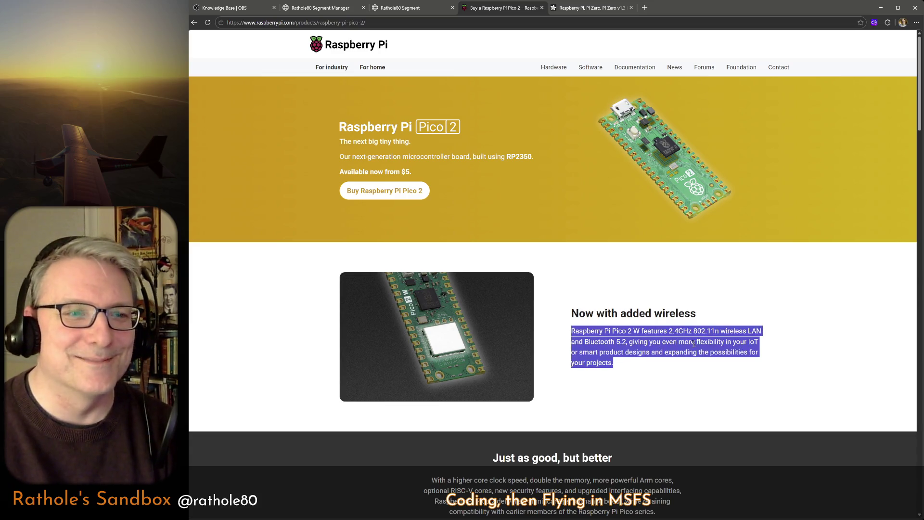
{"action": "triple_click", "coordinate": [642, 356]}
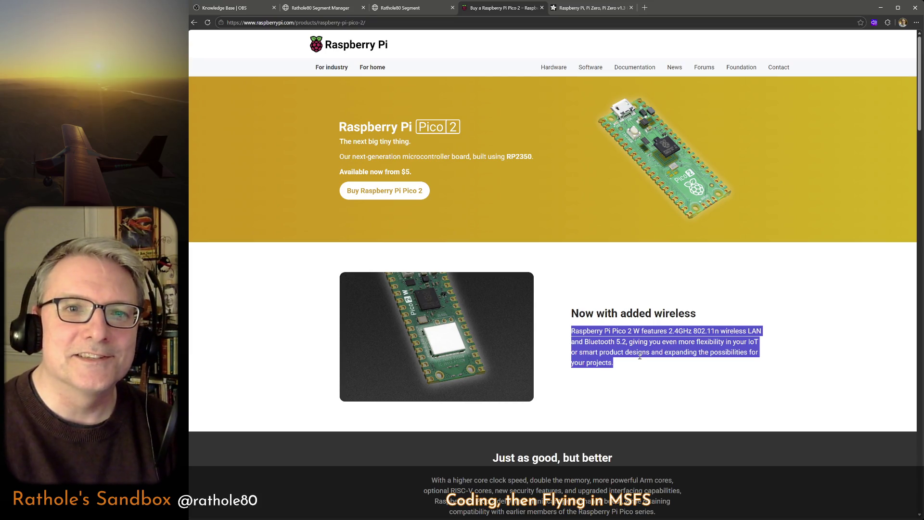
{"action": "triple_click", "coordinate": [639, 356]}
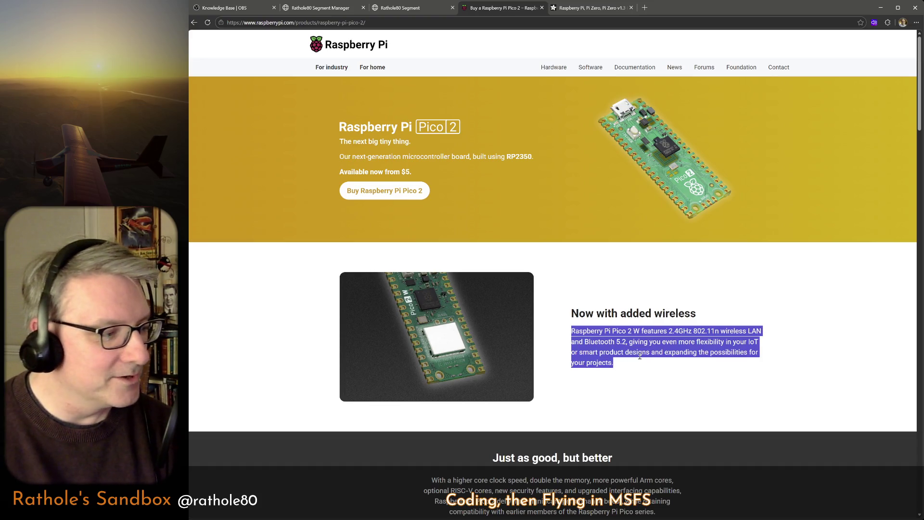
{"action": "left_click", "coordinate": [641, 356]}
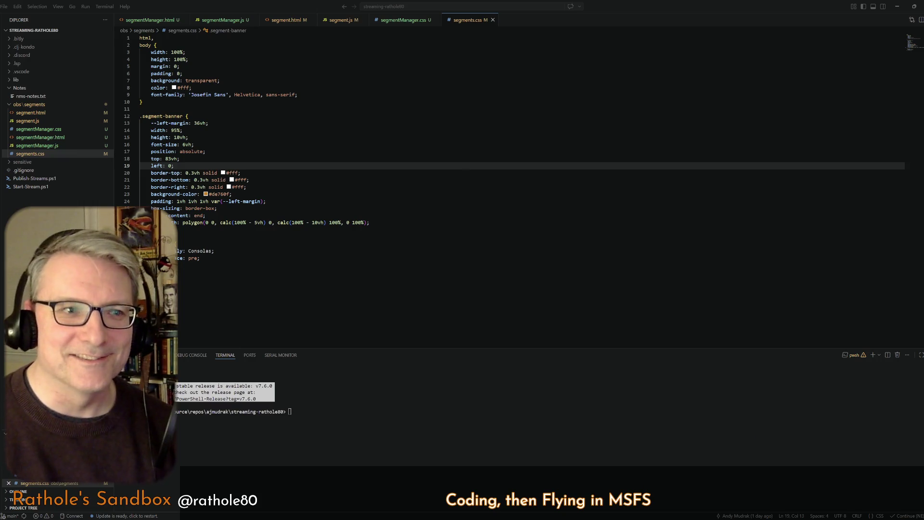
{"action": "key", "text": "Up"}
{"action": "key", "text": "Up"}
{"action": "key", "text": "Up"}
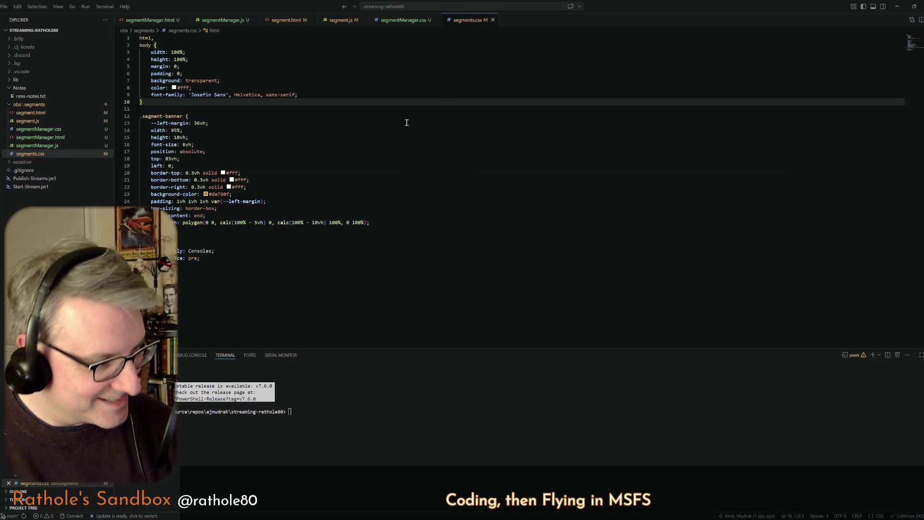
{"action": "left_click", "coordinate": [389, 152]}
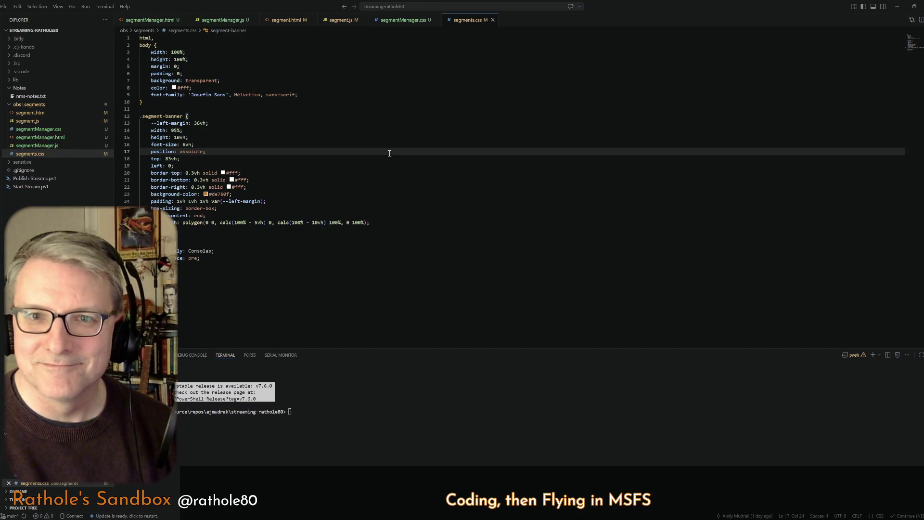
{"action": "key", "text": "ctrl+equal"}
{"action": "key", "text": "ctrl+equal"}
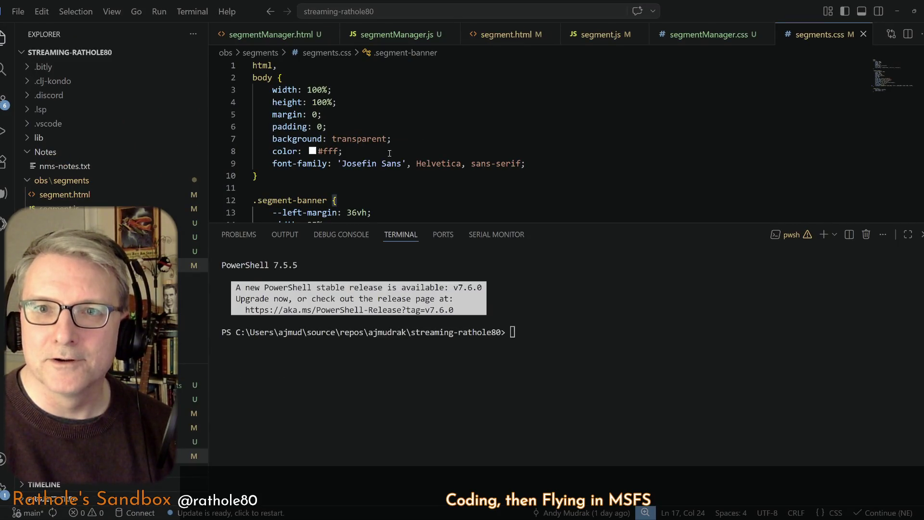
{"action": "key", "text": "ctrl+minus"}
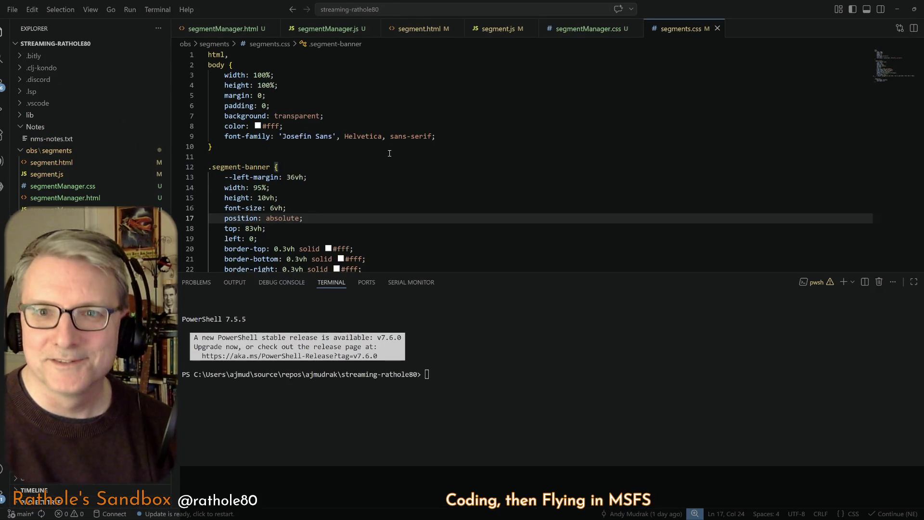
{"action": "key", "text": "ctrl+minus"}
{"action": "key", "text": "ctrl+minus"}
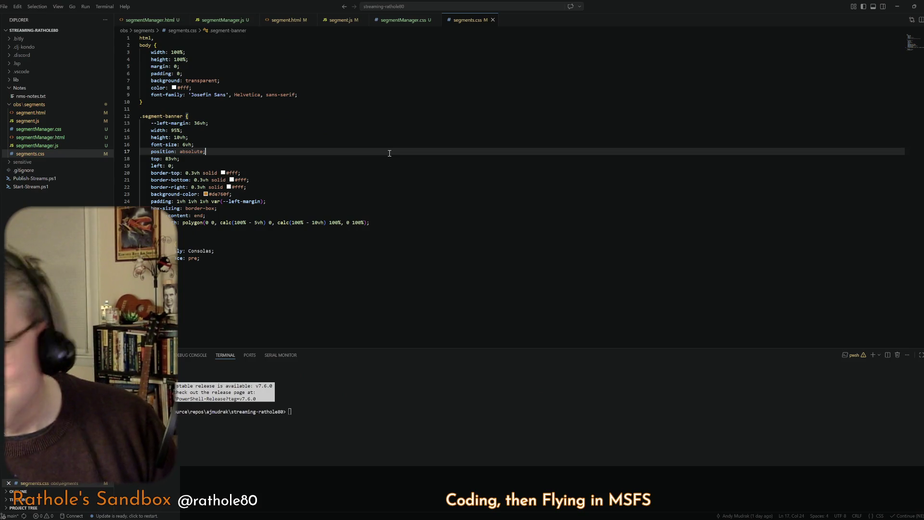
{"action": "key", "text": "ctrl+minus"}
{"action": "key", "text": "ctrl+equal"}
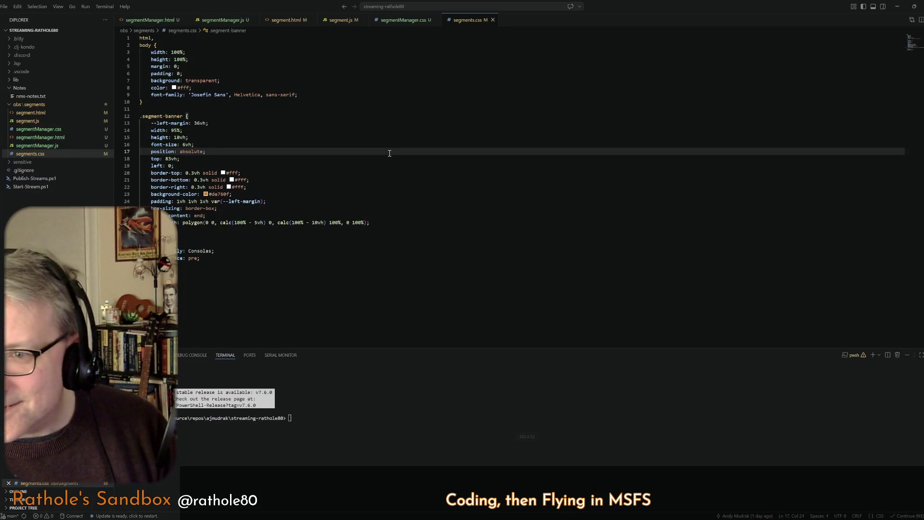
{"action": "key", "text": "ctrl+equal"}
{"action": "key", "text": "ctrl+minus"}
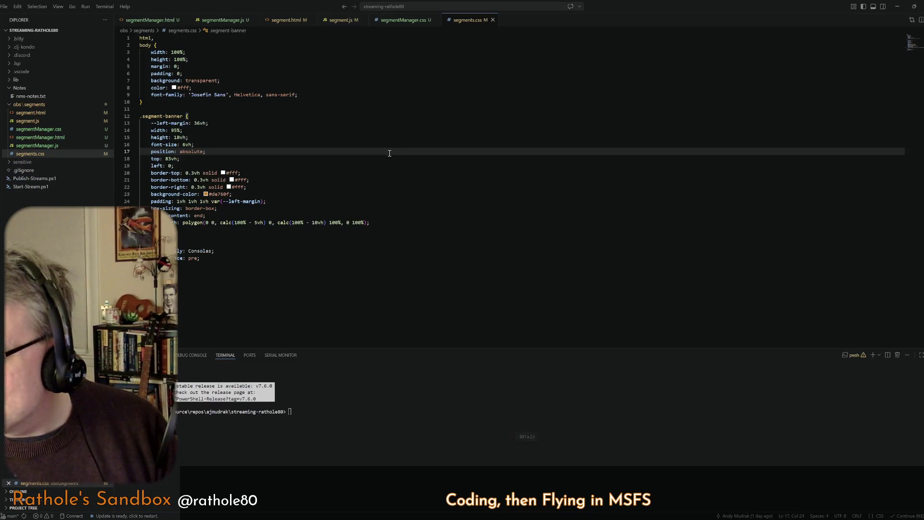
{"action": "key", "text": "ctrl+minus"}
{"action": "key", "text": "ctrl+equal"}
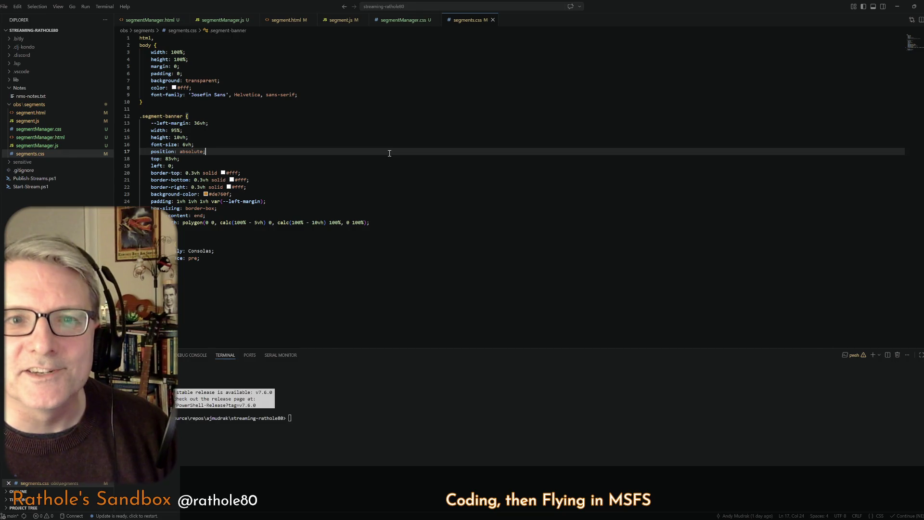
{"action": "key", "text": "ctrl+equal"}
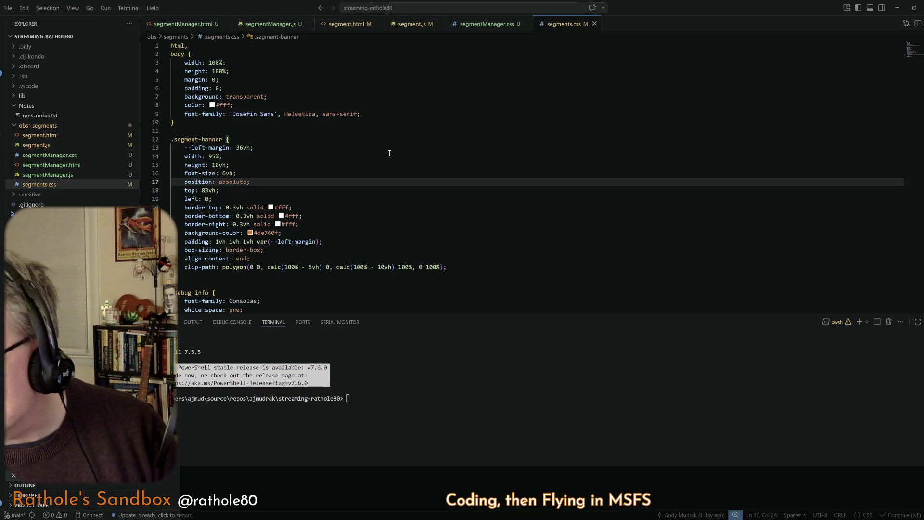
{"action": "key", "text": "ctrl+equal"}
{"action": "key", "text": "ctrl+equal"}
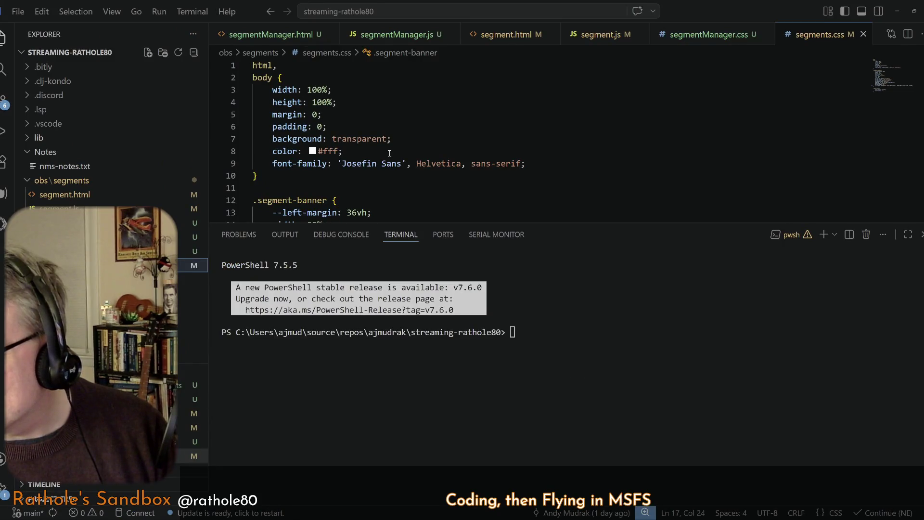
{"action": "key", "text": "ctrl+minus"}
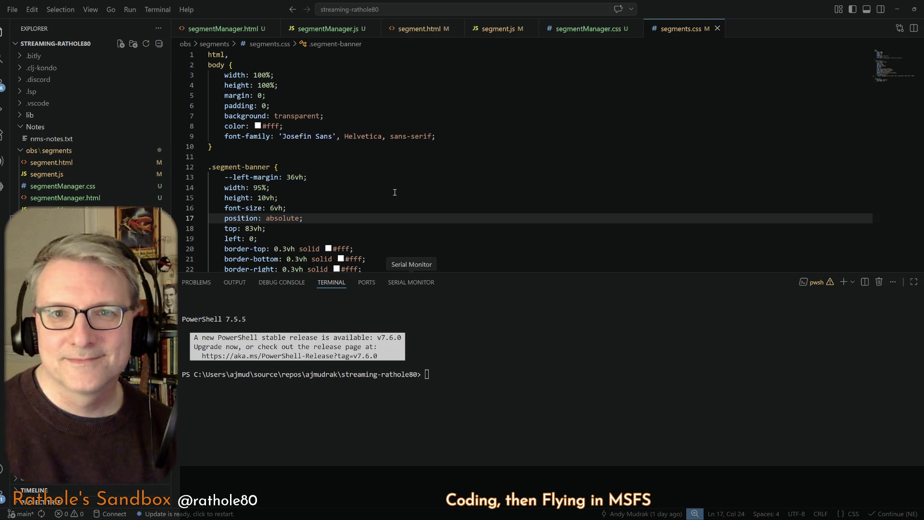
{"action": "left_click", "coordinate": [321, 188]}
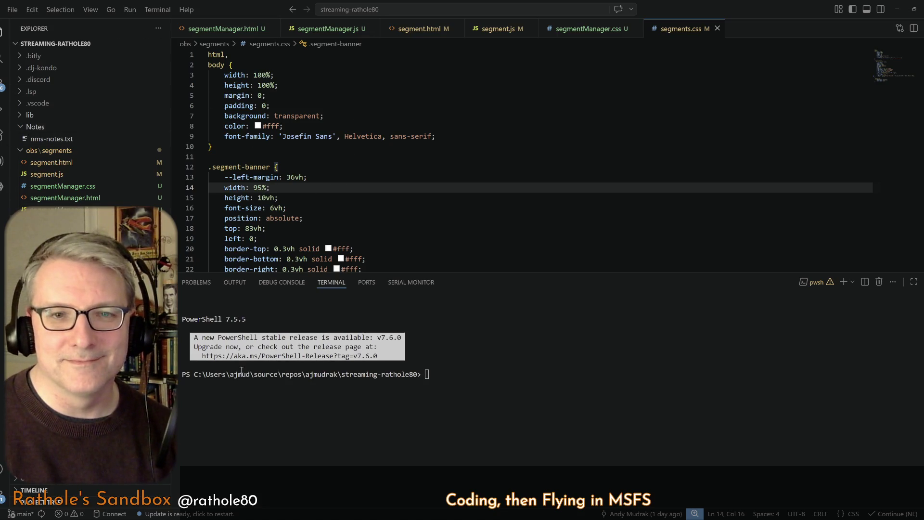
{"action": "left_click", "coordinate": [461, 128]}
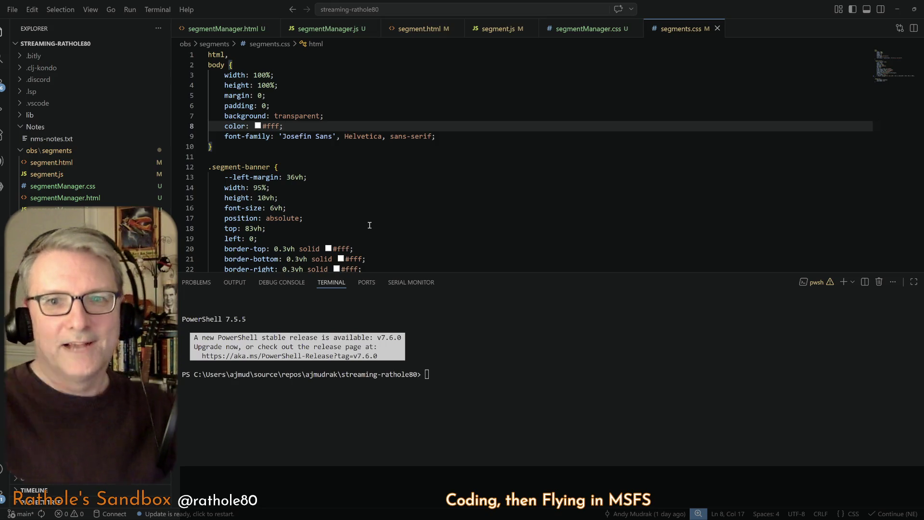
{"action": "left_click", "coordinate": [369, 226]}
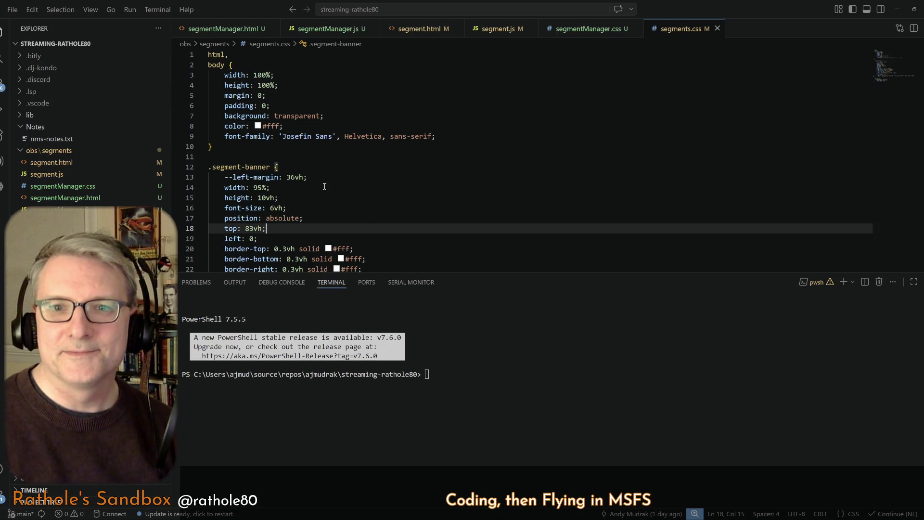
{"action": "left_click", "coordinate": [313, 212]}
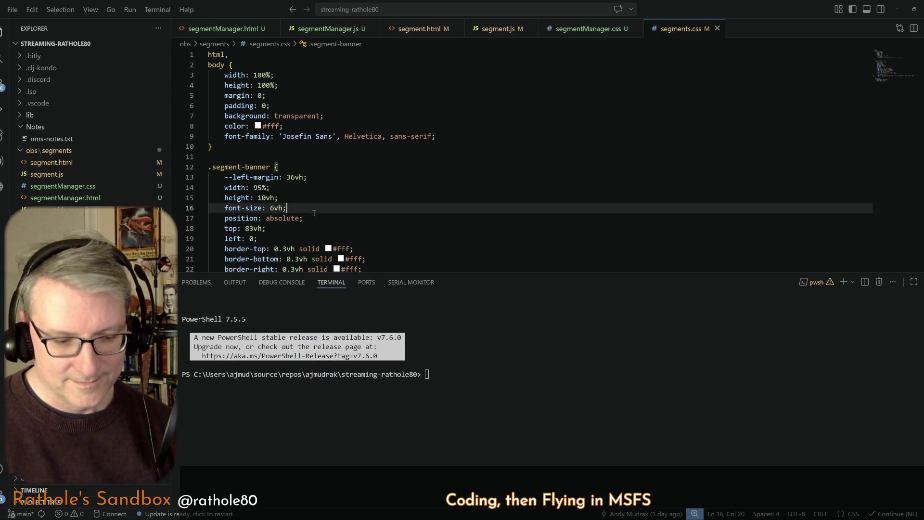
{"action": "left_click", "coordinate": [435, 220]}
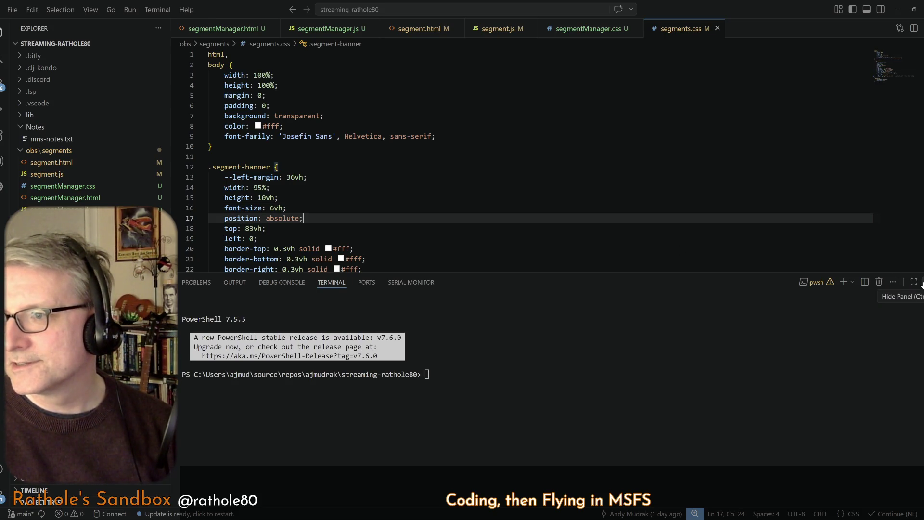
{"action": "left_click", "coordinate": [645, 227]}
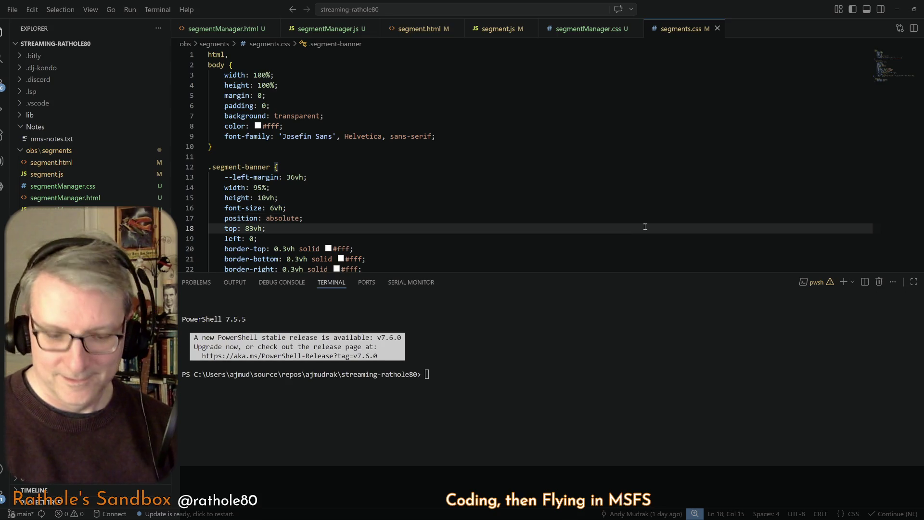
{"action": "key", "text": "ctrl+j"}
{"action": "key", "text": "ctrl+grave"}
Hide the terminal, view segment.html's markup, then bring segment.js into the editor.
{"action": "key", "text": "ctrl+j"}
{"action": "key", "text": "ctrl+j"}
{"action": "key", "text": "ctrl+j"}
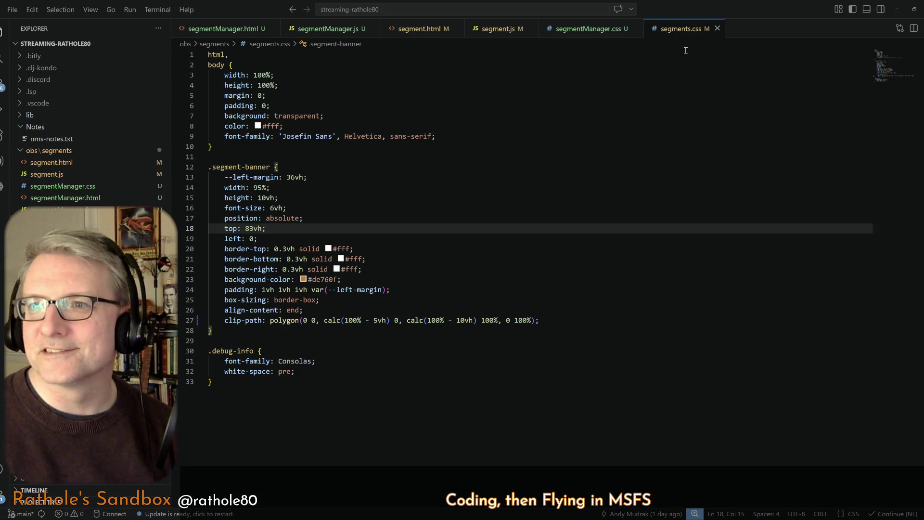
{"action": "left_click", "coordinate": [418, 32]}
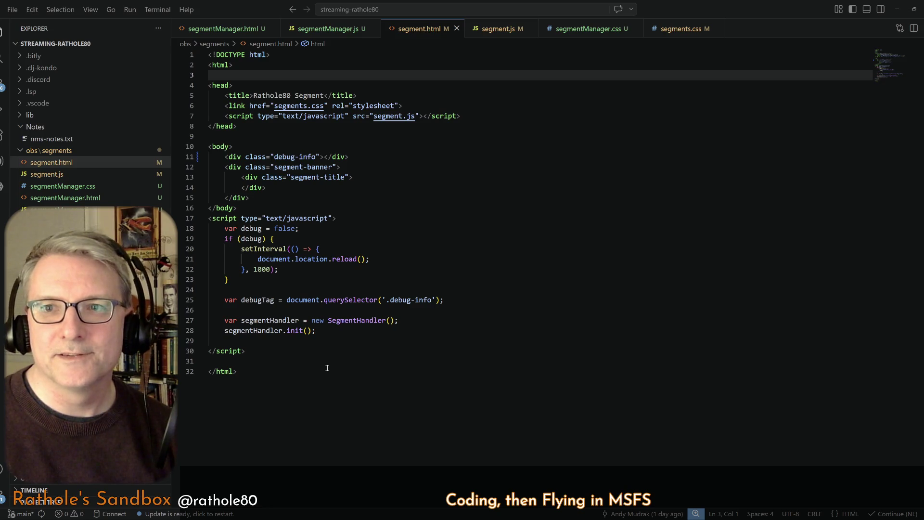
{"action": "left_click", "coordinate": [494, 29]}
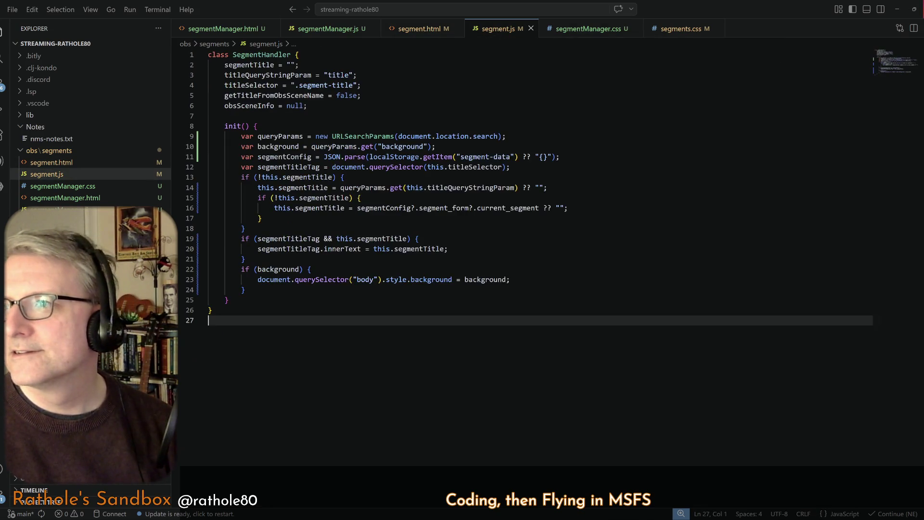
Lay out segment.html and segment.js side by side, giving segment.js more room.
{"action": "left_click", "coordinate": [913, 29]}
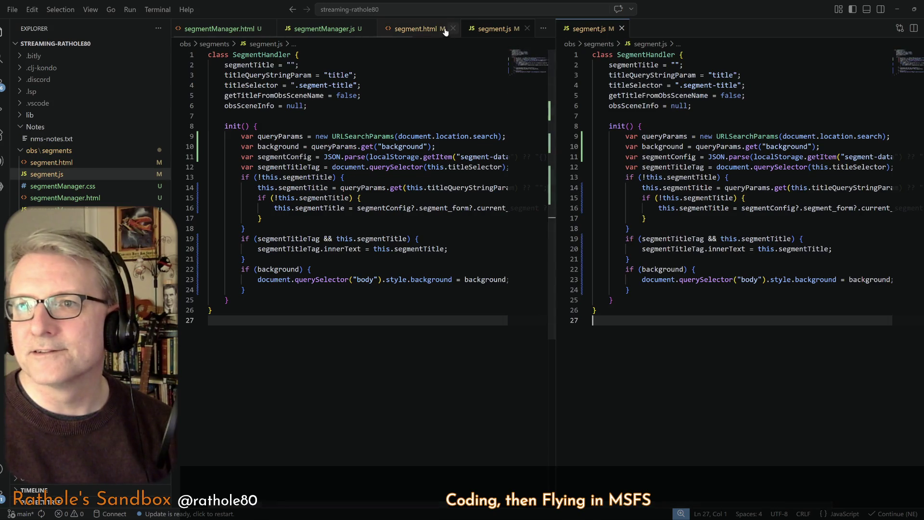
{"action": "left_click", "coordinate": [401, 28]}
{"action": "left_click", "coordinate": [326, 157]}
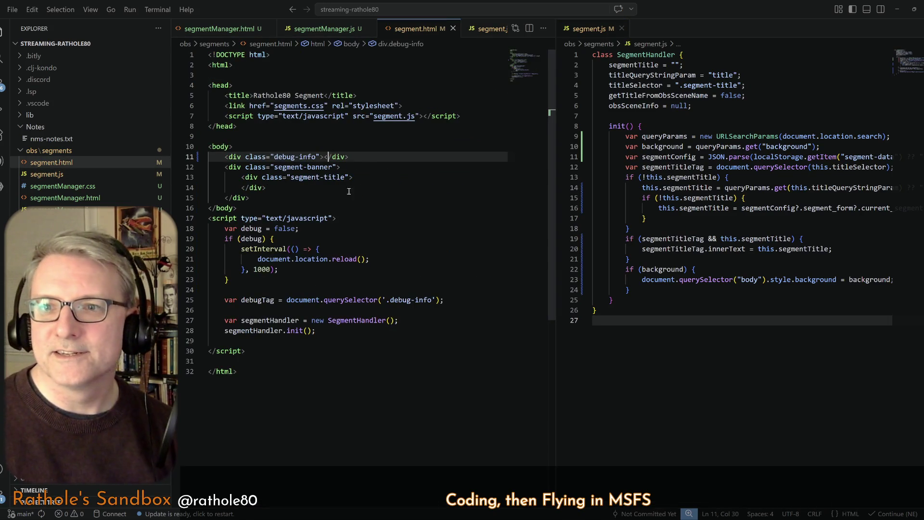
{"action": "left_click_drag", "start_coordinate": [554, 229], "coordinate": [525, 228]}
{"action": "left_click", "coordinate": [229, 157]}
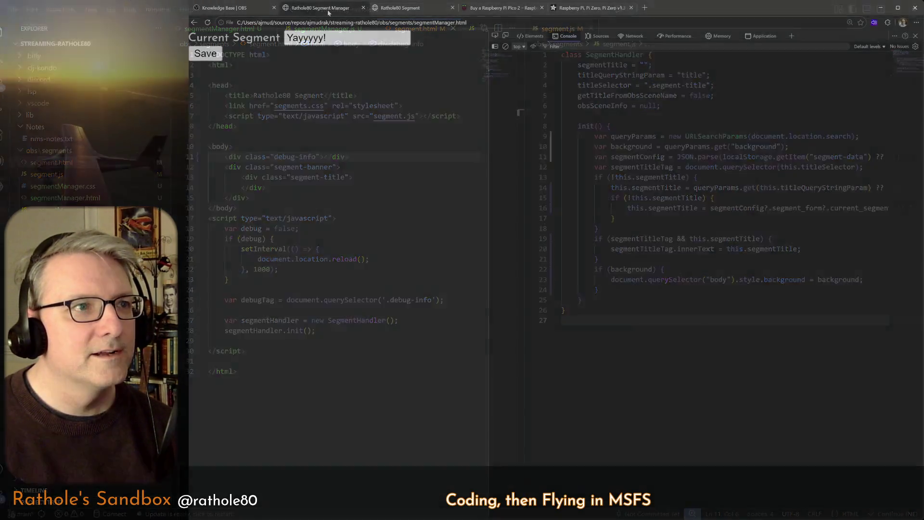
Switch to Edge and show the Rathole80 Segment page with its orange banner.
{"action": "key", "text": "alt+Tab"}
{"action": "left_click", "coordinate": [425, 8]}
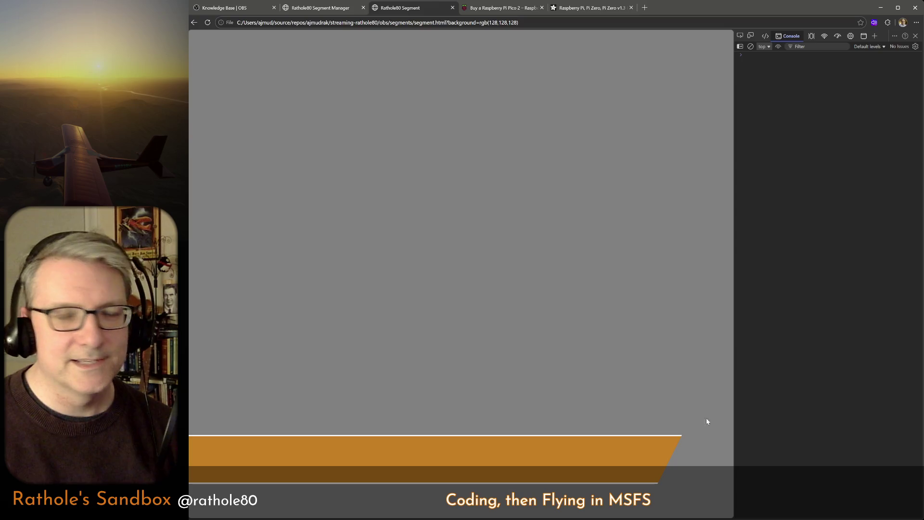
Return from the Edge preview to VS Code with both segment files showing.
{"action": "key", "text": "alt+Tab"}
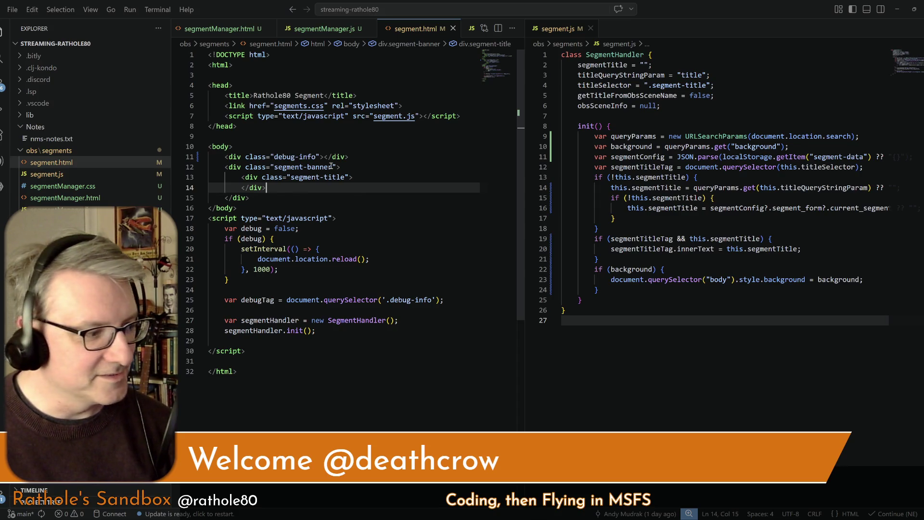
Review segment.html's inline script (lines 18-28) against segment.js's background variable and init method.
{"action": "key", "text": "alt+s"}
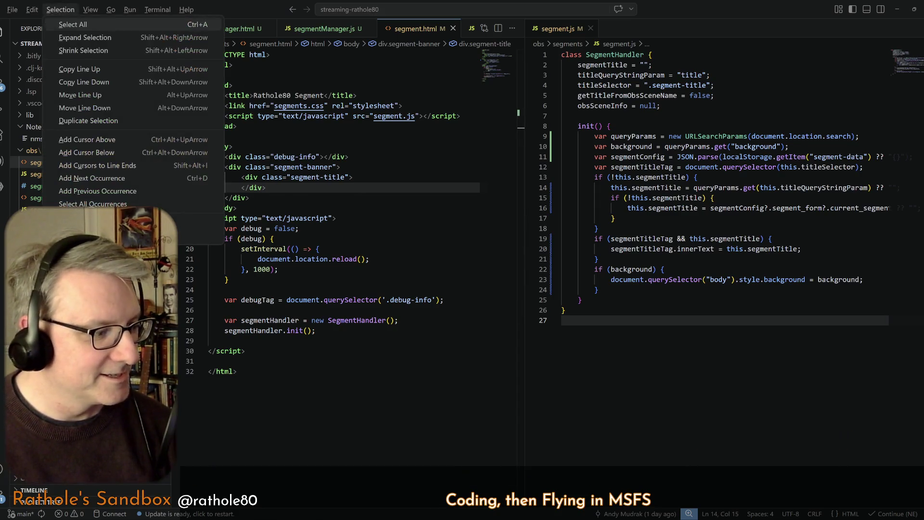
{"action": "key", "text": "Escape"}
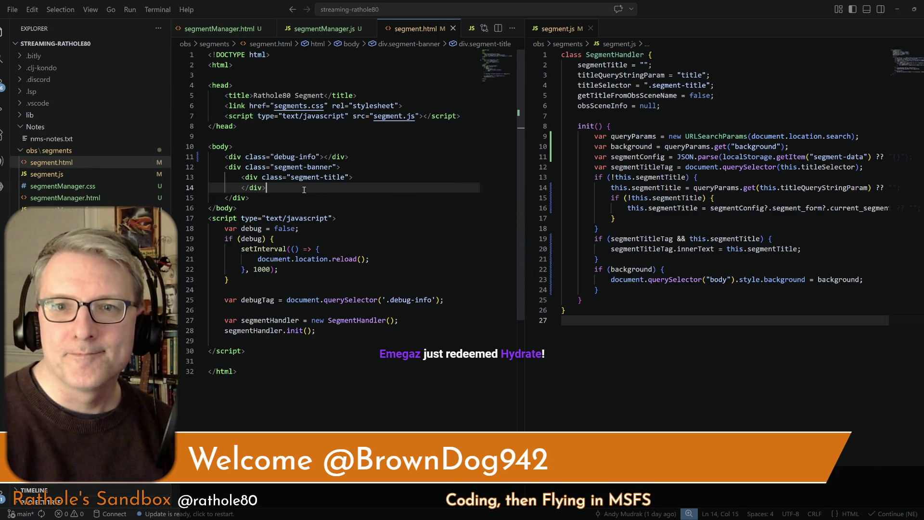
{"action": "key", "text": "ctrl+a"}
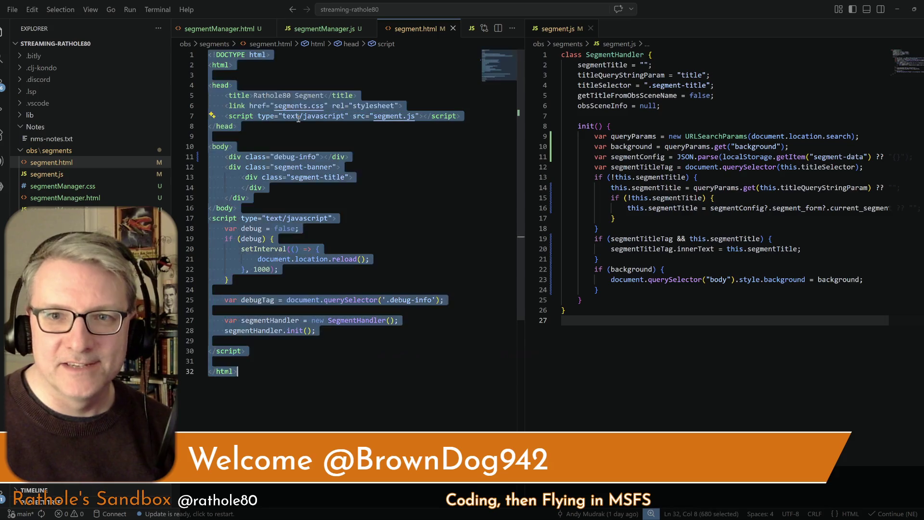
{"action": "left_click", "coordinate": [293, 190]}
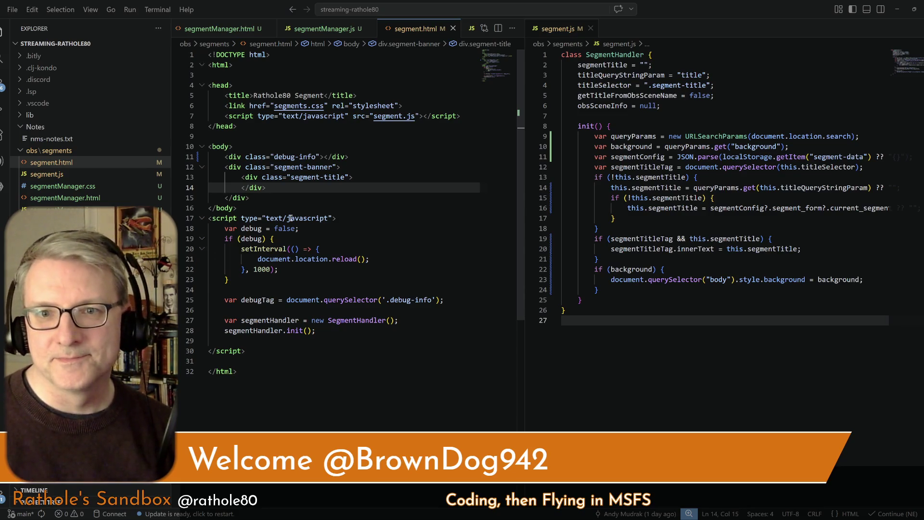
{"action": "left_click", "coordinate": [356, 248]}
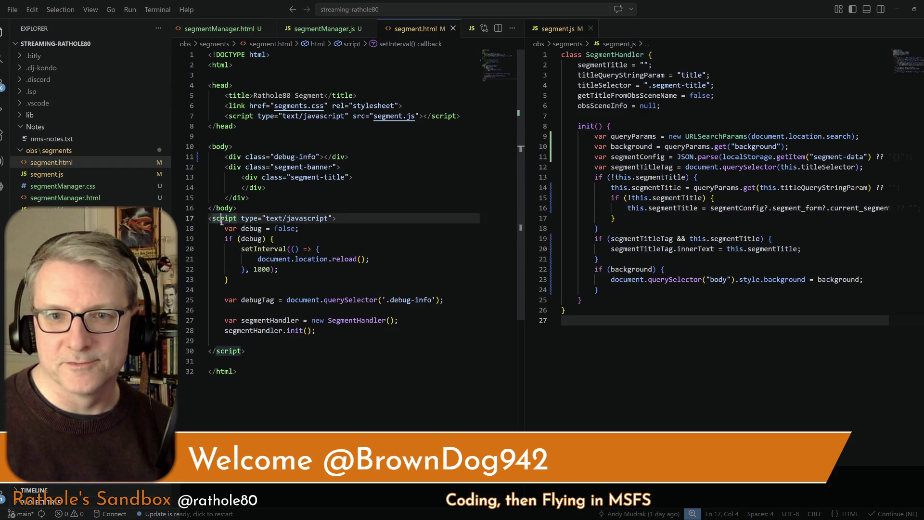
{"action": "left_click_drag", "start_coordinate": [210, 228], "coordinate": [348, 341]}
{"action": "left_click", "coordinate": [620, 146]}
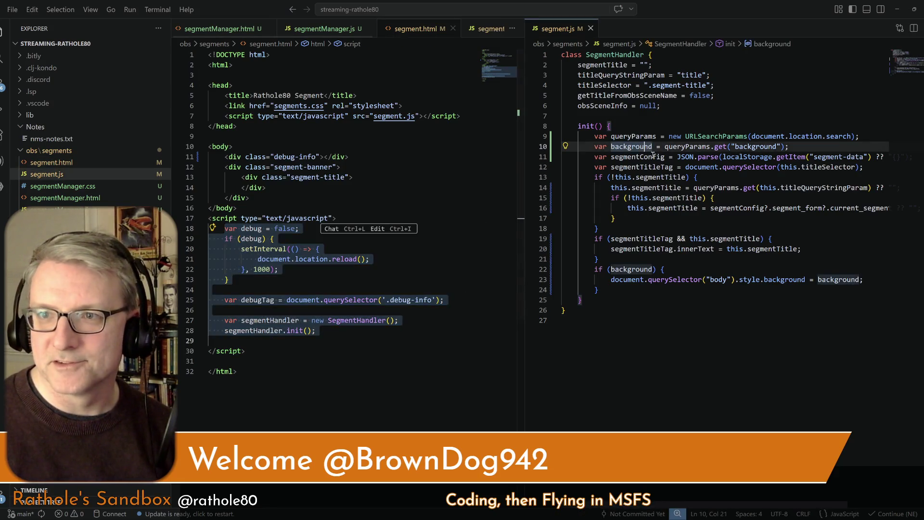
{"action": "left_click", "coordinate": [586, 126]}
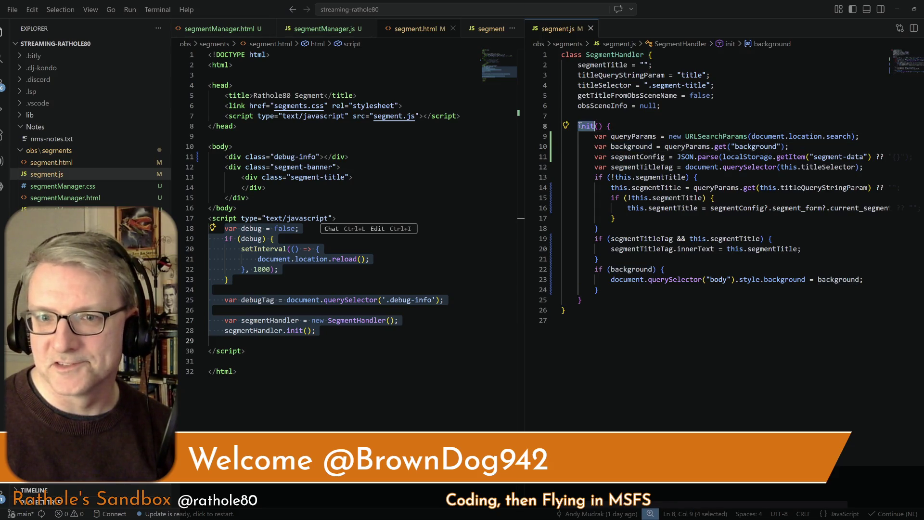
{"action": "left_click", "coordinate": [232, 279]}
Inspect the debug reload block and debug variable declaration in segment.html.
{"action": "left_click_drag", "start_coordinate": [225, 228], "coordinate": [230, 280]}
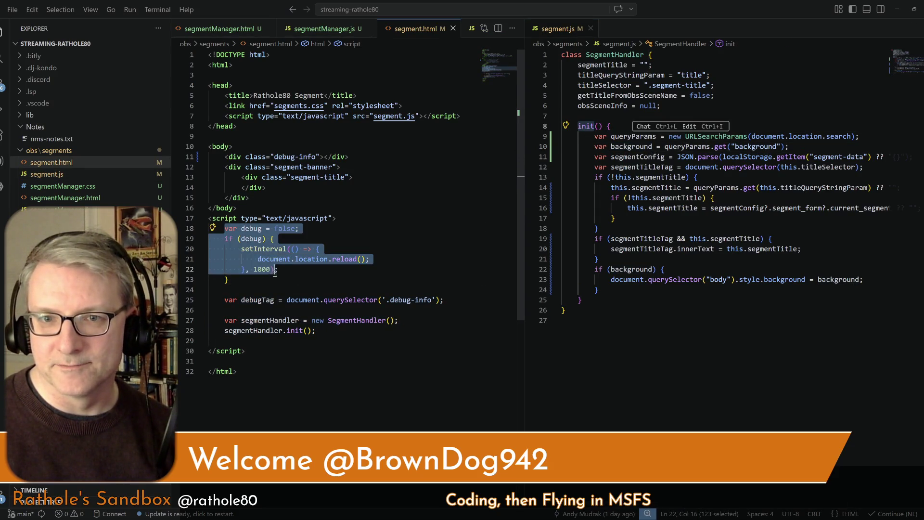
{"action": "left_click", "coordinate": [312, 362]}
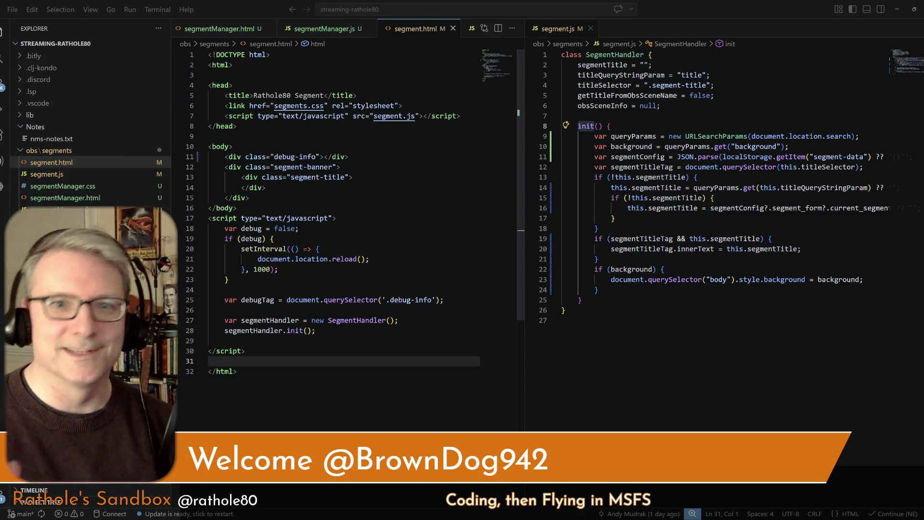
{"action": "key", "text": "Up"}
{"action": "key", "text": "Up"}
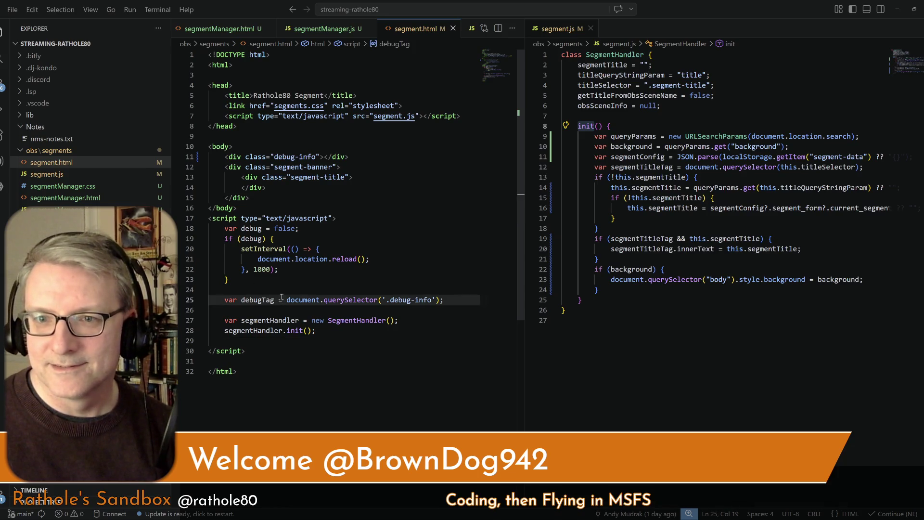
{"action": "mouse_move", "coordinate": [210, 228]}
{"action": "left_mouse_down"}
{"action": "mouse_move", "coordinate": [244, 250]}
{"action": "mouse_move", "coordinate": [242, 300]}
{"action": "mouse_move", "coordinate": [339, 327]}
{"action": "left_mouse_up"}
{"action": "left_click", "coordinate": [330, 361]}
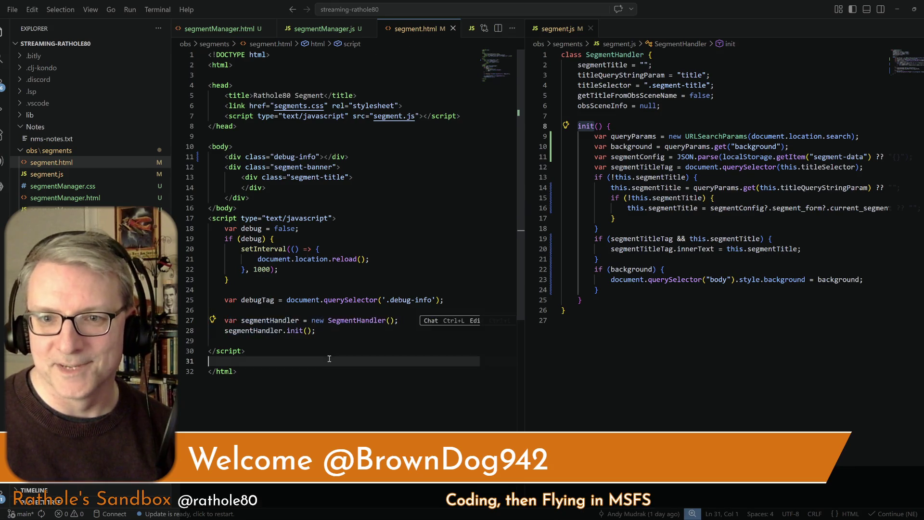
Inspect init(), segmentConfig usages and the querySelector call in segment.js, then switch to the Segment Manager page.
{"action": "left_click", "coordinate": [656, 167]}
{"action": "double_click", "coordinate": [618, 128]}
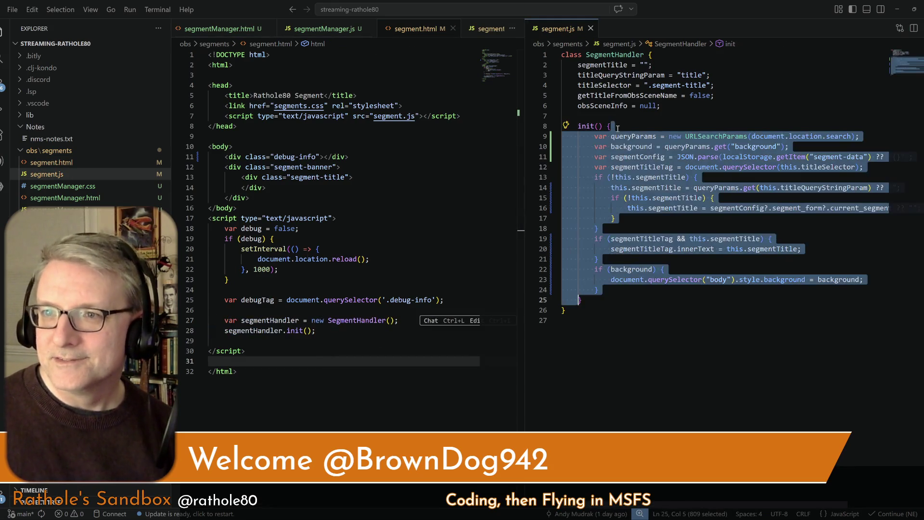
{"action": "left_click", "coordinate": [583, 309]}
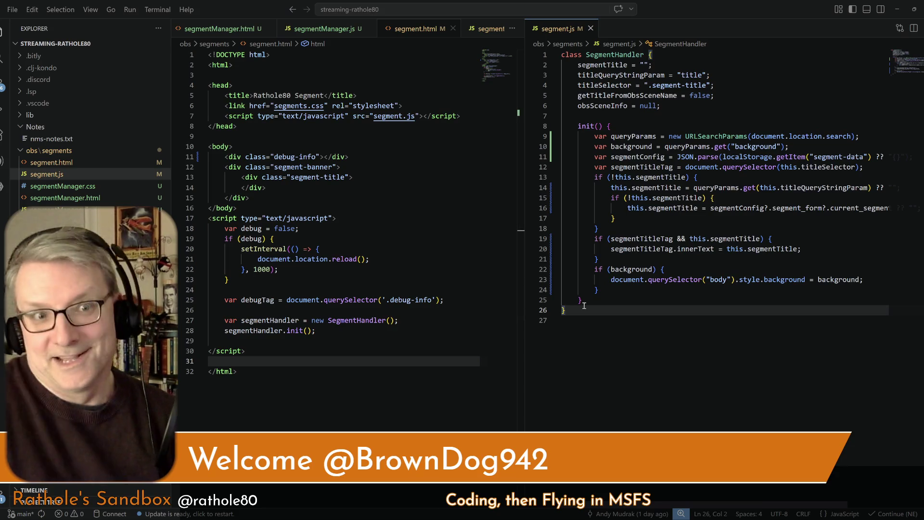
{"action": "left_click", "coordinate": [648, 156]}
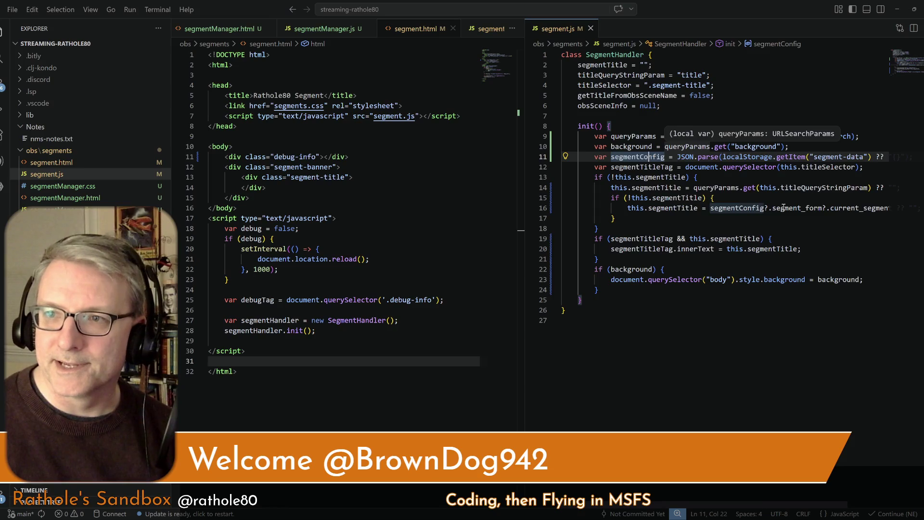
{"action": "left_click", "coordinate": [788, 229]}
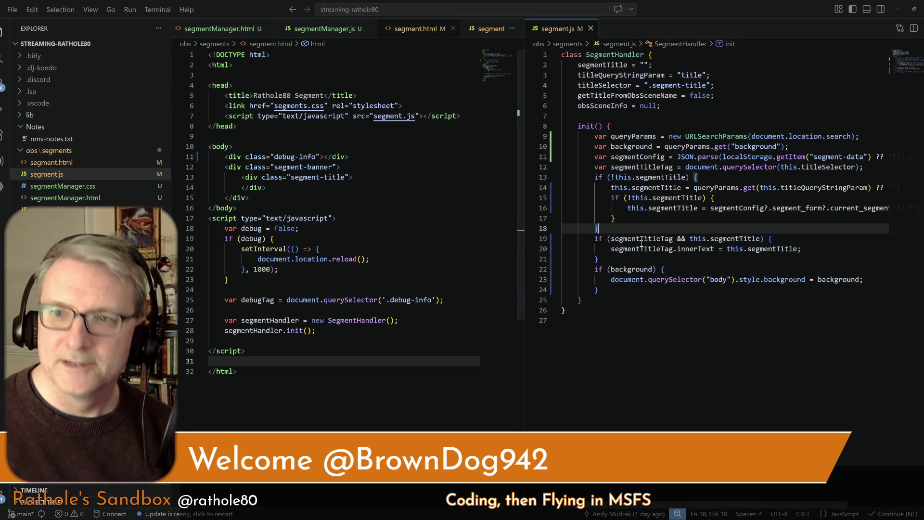
{"action": "left_click", "coordinate": [687, 214]}
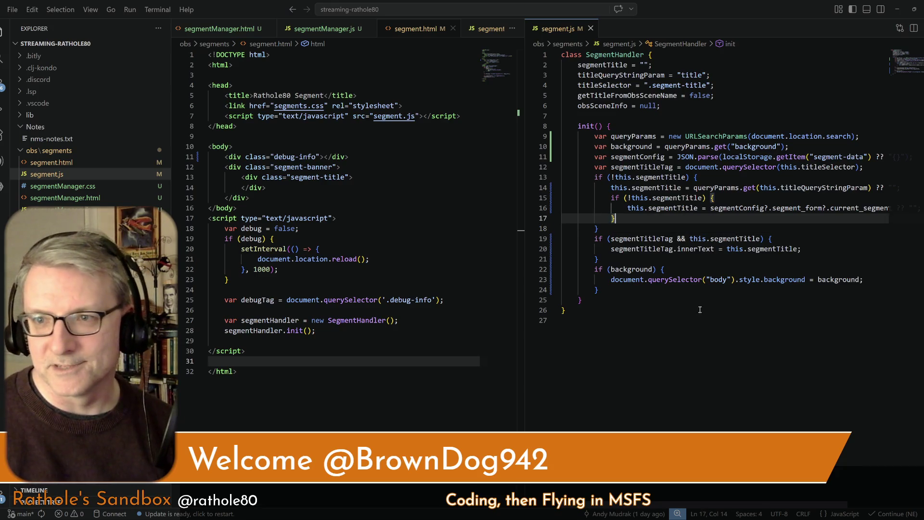
{"action": "left_click", "coordinate": [649, 279]}
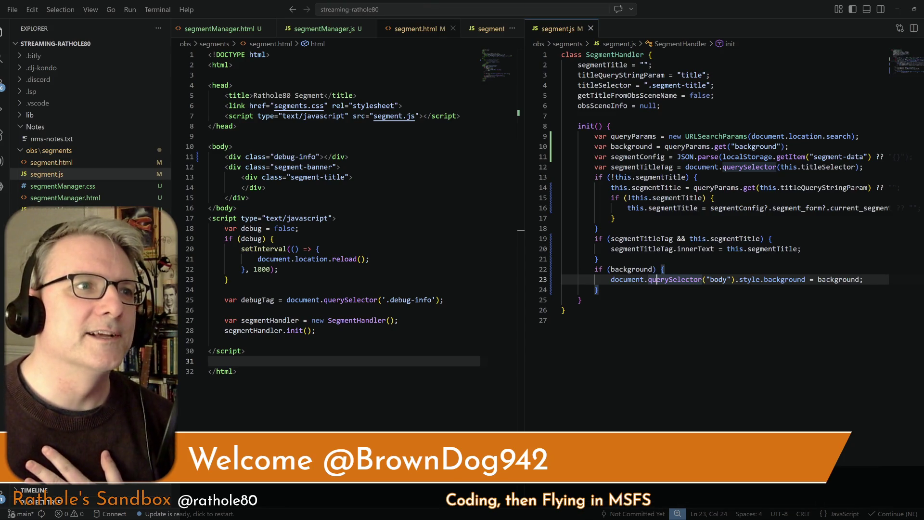
{"action": "key", "text": "alt+Tab"}
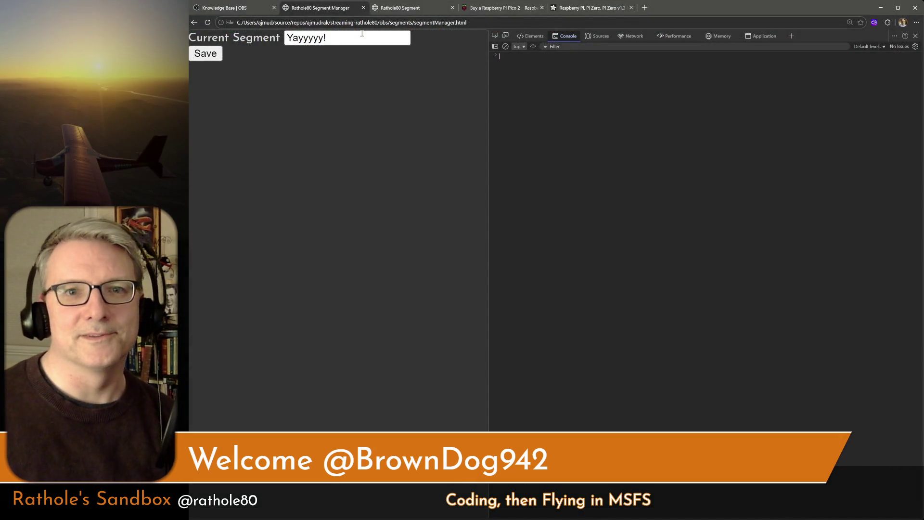
Replace the Current Segment text with 'Yep?', save it, and show the Rathole80 Segment preview.
{"action": "left_click", "coordinate": [362, 34]}
{"action": "key", "text": "ctrl+a"}
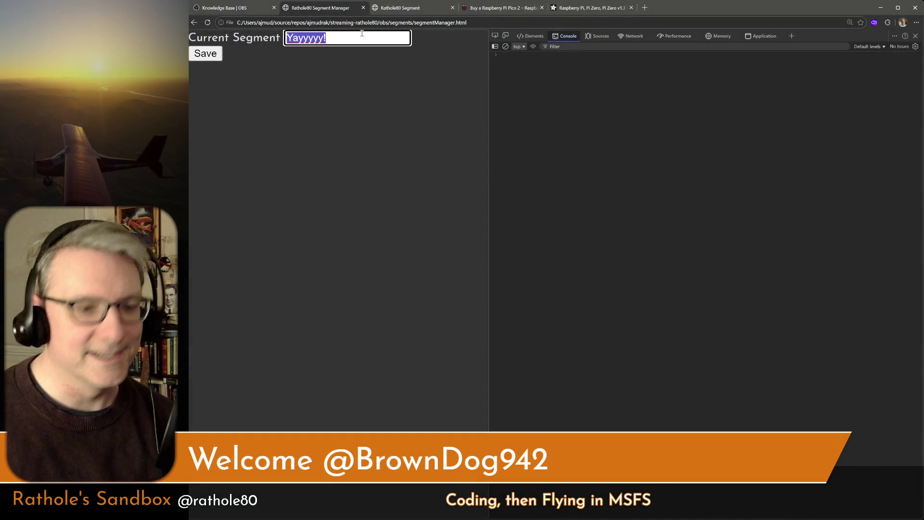
{"action": "type", "text": "Yep?"}
{"action": "left_click", "coordinate": [205, 54]}
{"action": "left_click", "coordinate": [423, 7]}
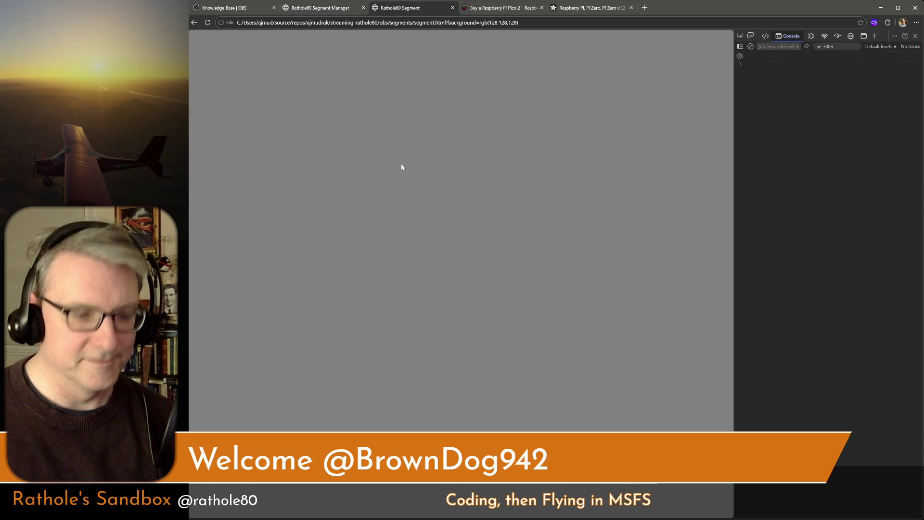
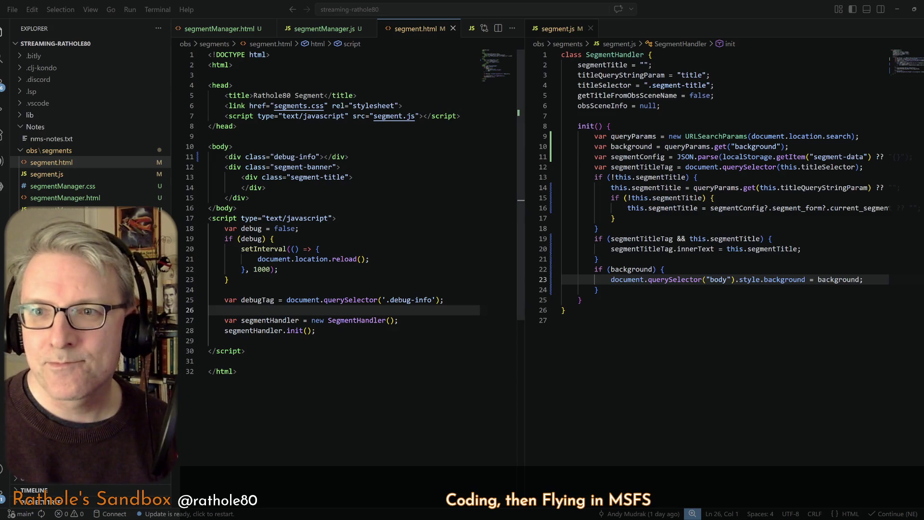
Review segment.html down to the end of the file and Alt+Tab toward the Excel aircraft workbook.
{"action": "left_click", "coordinate": [239, 208]}
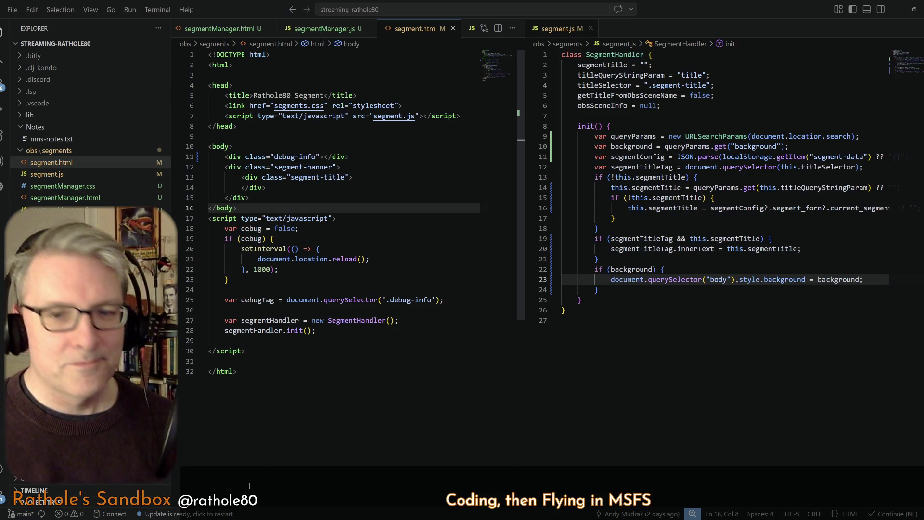
{"action": "mouse_move", "coordinate": [266, 318]}
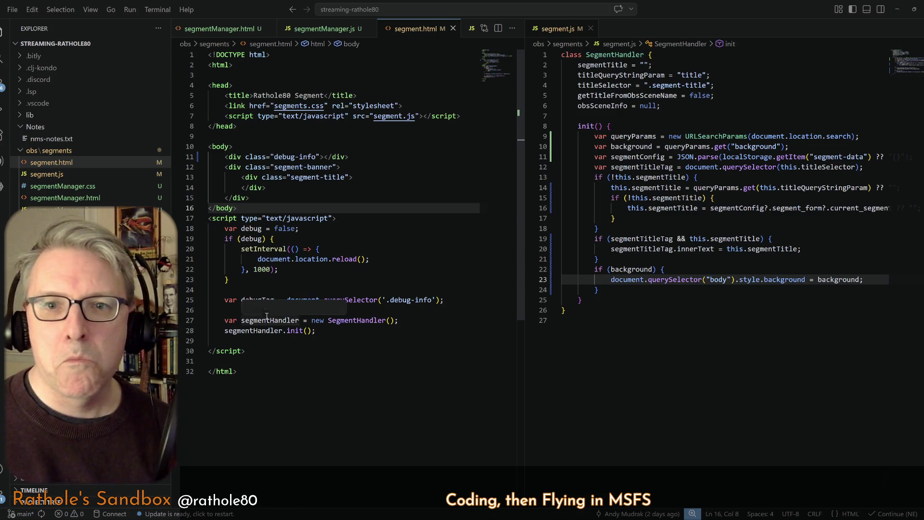
{"action": "left_click", "coordinate": [264, 390]}
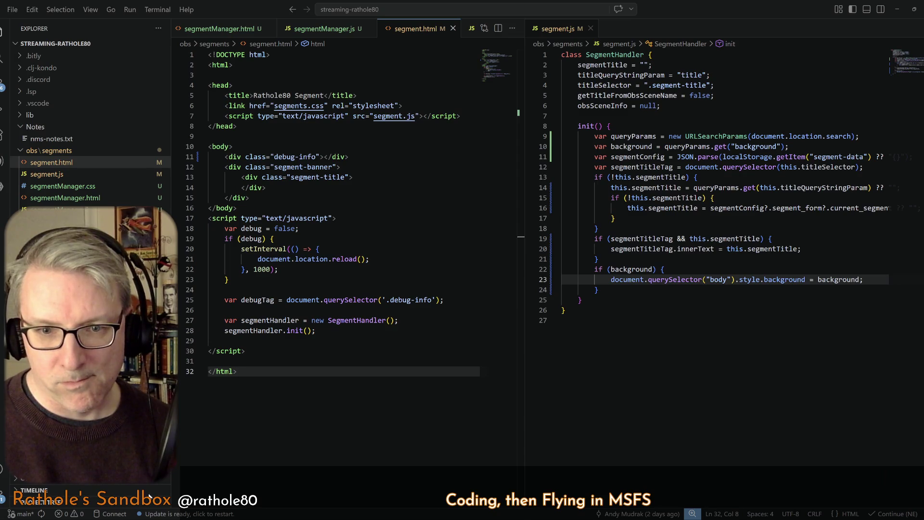
{"action": "key", "text": "alt+Tab"}
{"action": "key", "text": "alt+Tab"}
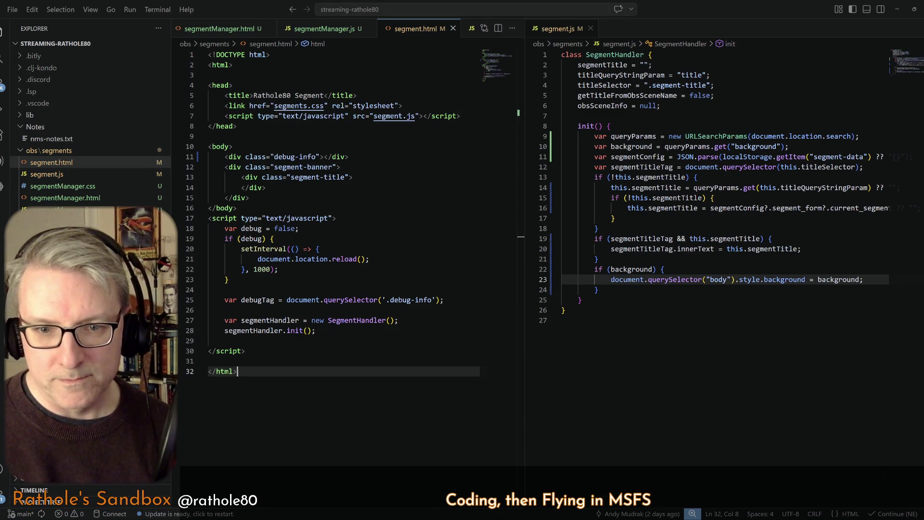
{"action": "key", "text": "alt+Tab"}
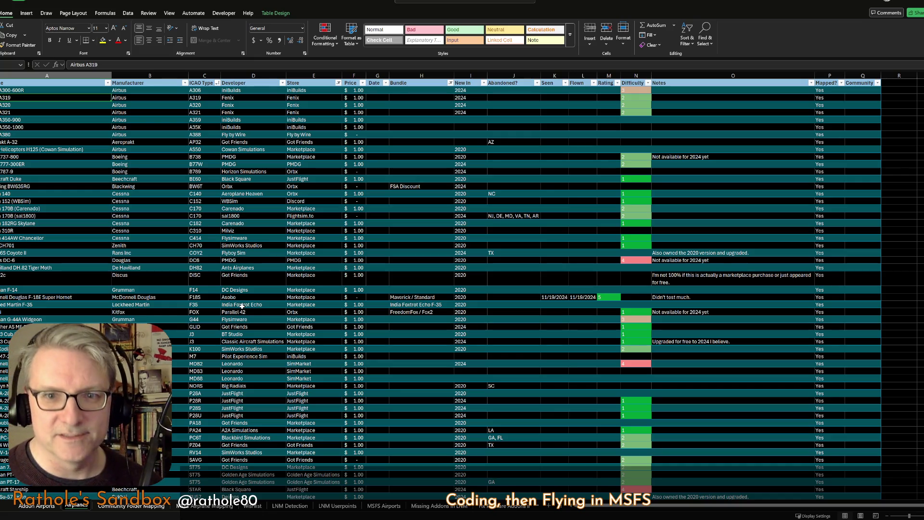
{"action": "left_click", "coordinate": [295, 193]}
{"action": "scroll", "coordinate": [295, 194], "scroll_direction": "up", "scroll_amount": 1, "text": "ctrl"}
{"action": "scroll", "coordinate": [296, 193], "scroll_direction": "up", "scroll_amount": 1, "text": "ctrl"}
{"action": "scroll", "coordinate": [295, 193], "scroll_direction": "up", "scroll_amount": 1, "text": "ctrl"}
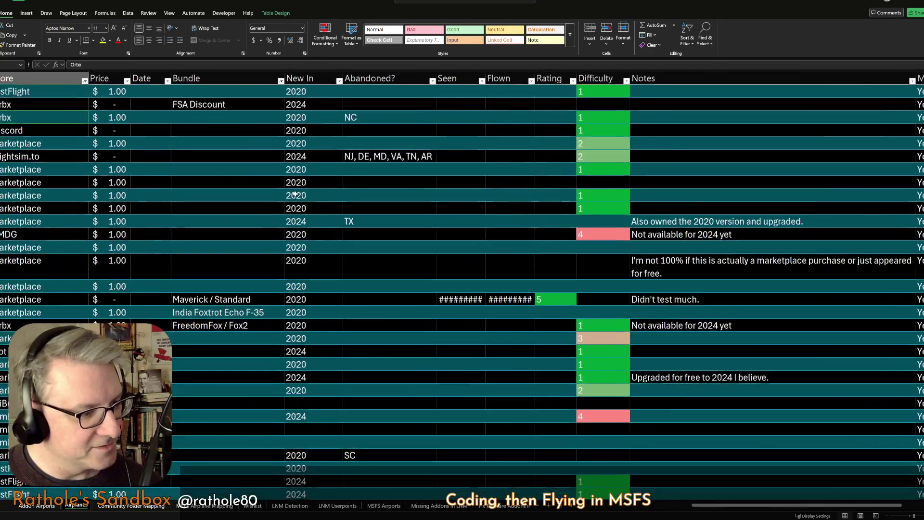
{"action": "scroll", "coordinate": [296, 194], "scroll_direction": "up", "scroll_amount": 1, "text": "ctrl"}
{"action": "scroll", "coordinate": [295, 194], "scroll_direction": "down", "scroll_amount": 1, "text": "ctrl"}
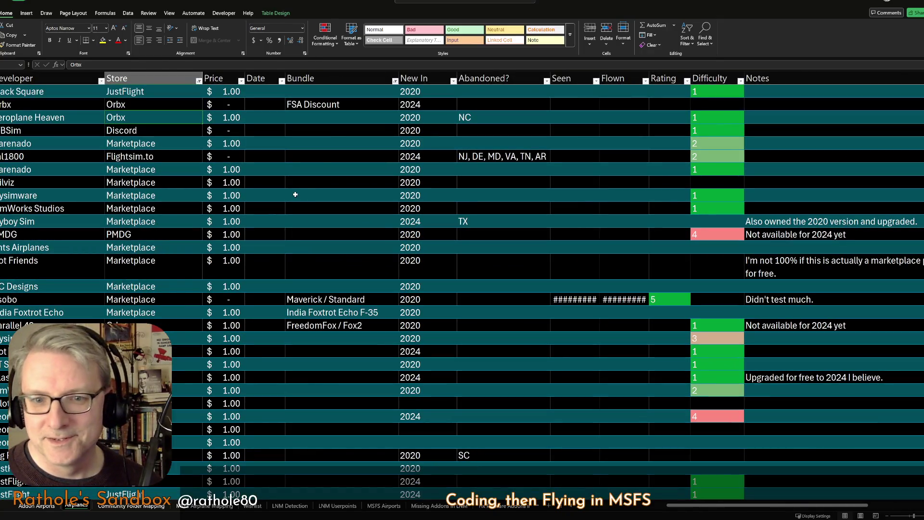
{"action": "scroll", "coordinate": [295, 194], "scroll_direction": "down", "scroll_amount": 1, "text": "ctrl"}
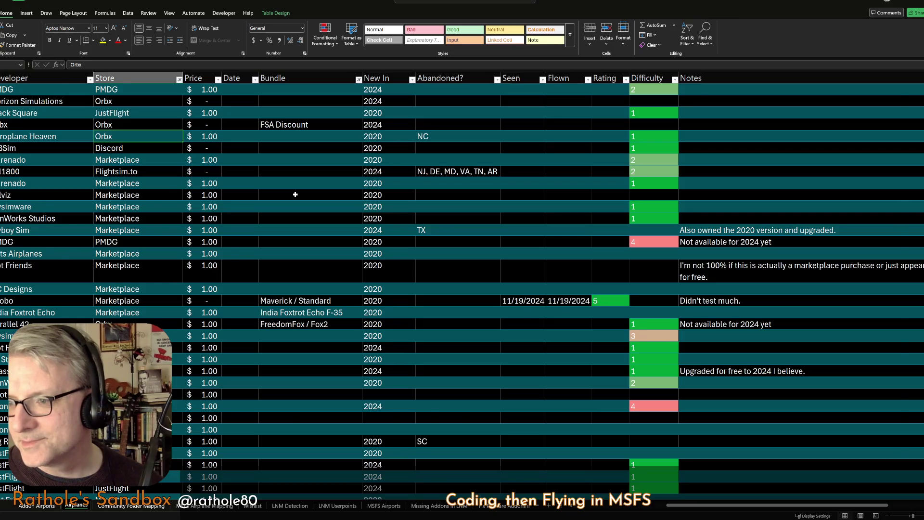
{"action": "scroll", "coordinate": [295, 193], "scroll_direction": "down", "scroll_amount": 1, "text": "ctrl"}
{"action": "scroll", "coordinate": [295, 194], "scroll_direction": "up", "scroll_amount": 1, "text": "ctrl"}
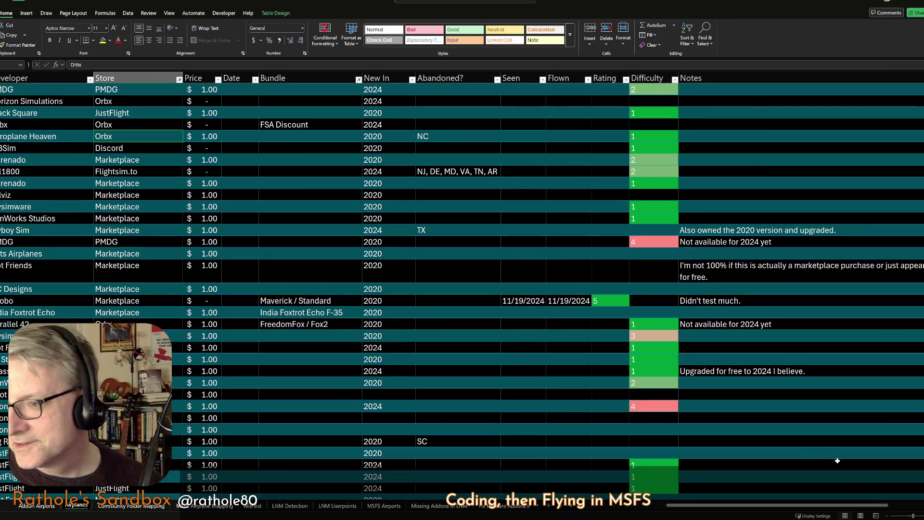
{"action": "scroll", "coordinate": [853, 451], "scroll_direction": "down", "scroll_amount": 1, "text": "ctrl"}
{"action": "scroll", "coordinate": [853, 450], "scroll_direction": "down", "scroll_amount": 1, "text": "ctrl"}
{"action": "scroll", "coordinate": [853, 450], "scroll_direction": "down", "scroll_amount": 1, "text": "ctrl"}
{"action": "scroll", "coordinate": [829, 425], "scroll_direction": "up", "scroll_amount": 1, "text": "ctrl"}
{"action": "scroll", "coordinate": [829, 425], "scroll_direction": "up", "scroll_amount": 1, "text": "ctrl"}
{"action": "scroll", "coordinate": [830, 424], "scroll_direction": "up", "scroll_amount": 1, "text": "ctrl"}
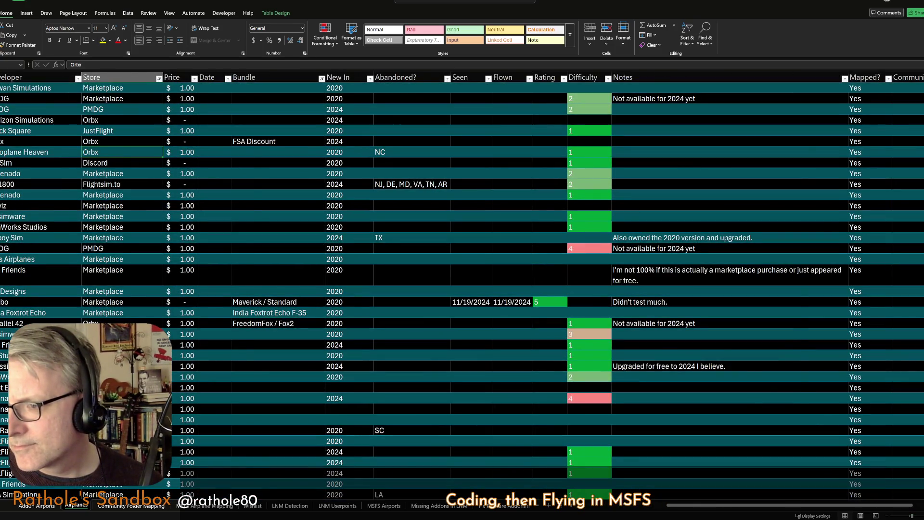
{"action": "left_click_drag", "start_coordinate": [895, 515], "coordinate": [897, 516]}
{"action": "left_click", "coordinate": [275, 268]}
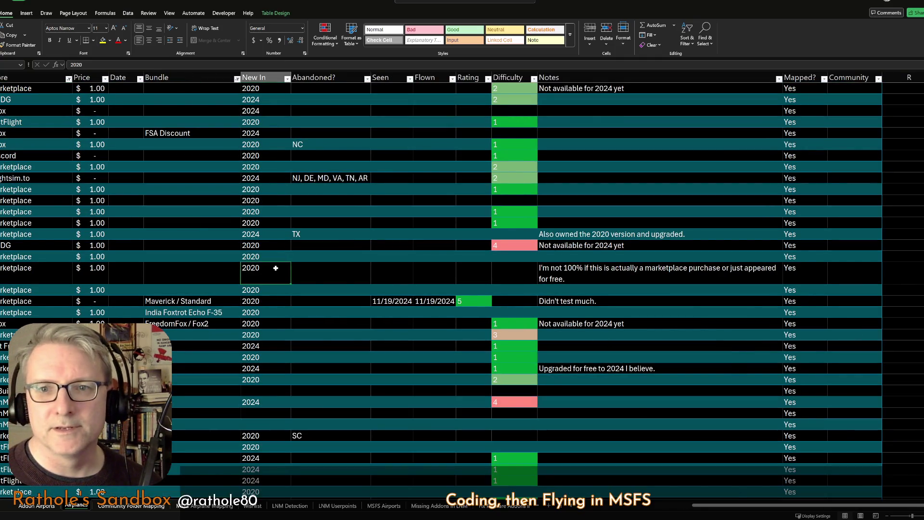
{"action": "key", "text": "ctrl+Home"}
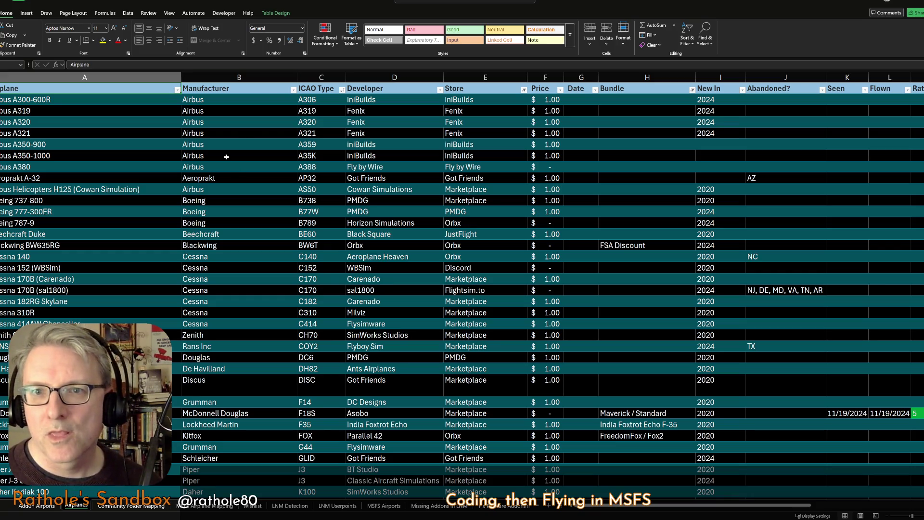
Clear the aircraft table's filter from Data > Sort & Filter so every aircraft row is listed.
{"action": "left_click", "coordinate": [227, 156]}
{"action": "scroll", "coordinate": [238, 158], "scroll_direction": "down", "scroll_amount": 2}
{"action": "scroll", "coordinate": [246, 162], "scroll_direction": "up", "scroll_amount": 2}
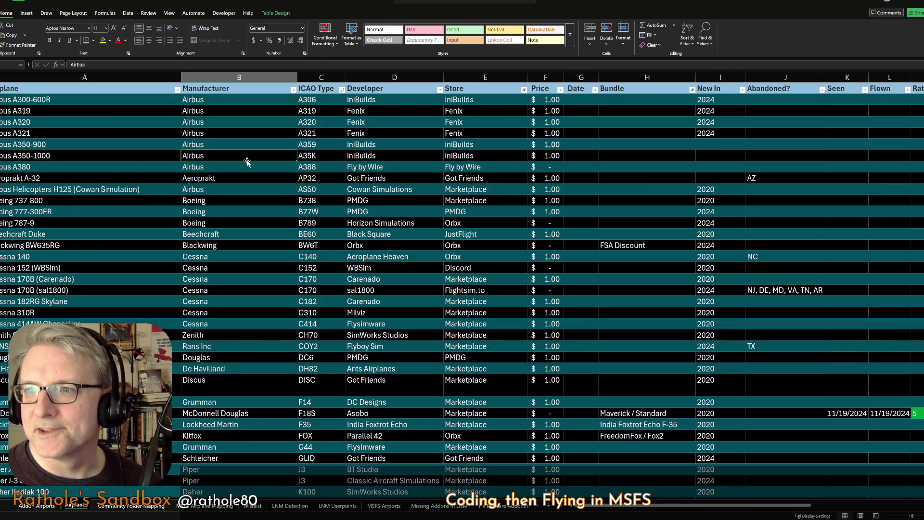
{"action": "scroll", "coordinate": [246, 162], "scroll_direction": "down", "scroll_amount": 12}
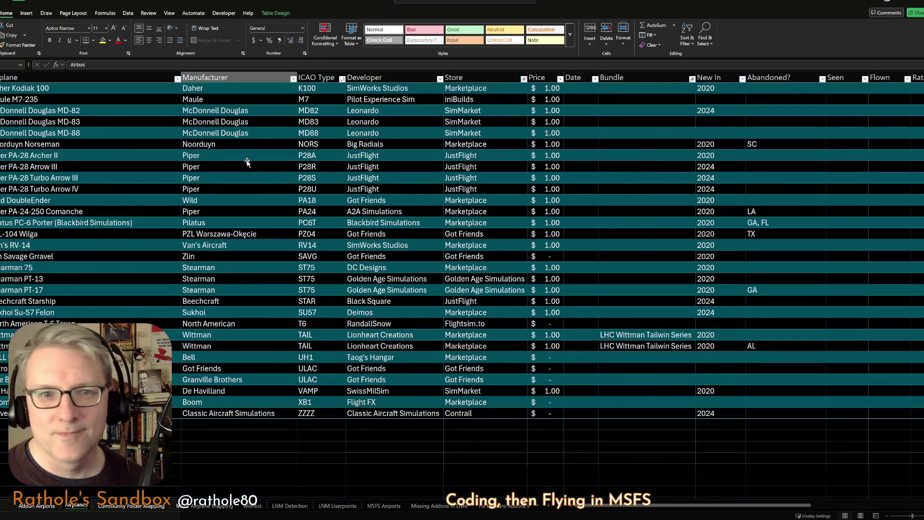
{"action": "scroll", "coordinate": [247, 162], "scroll_direction": "up", "scroll_amount": 12}
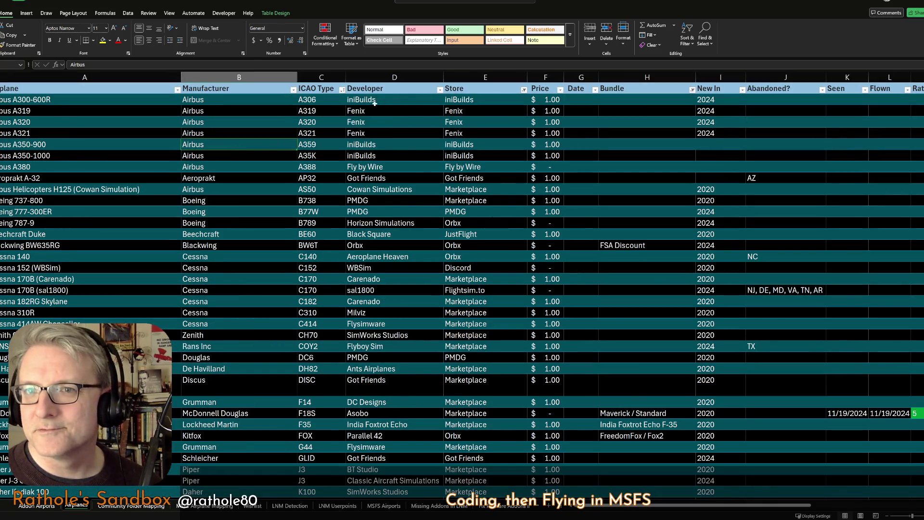
{"action": "left_click", "coordinate": [272, 167]}
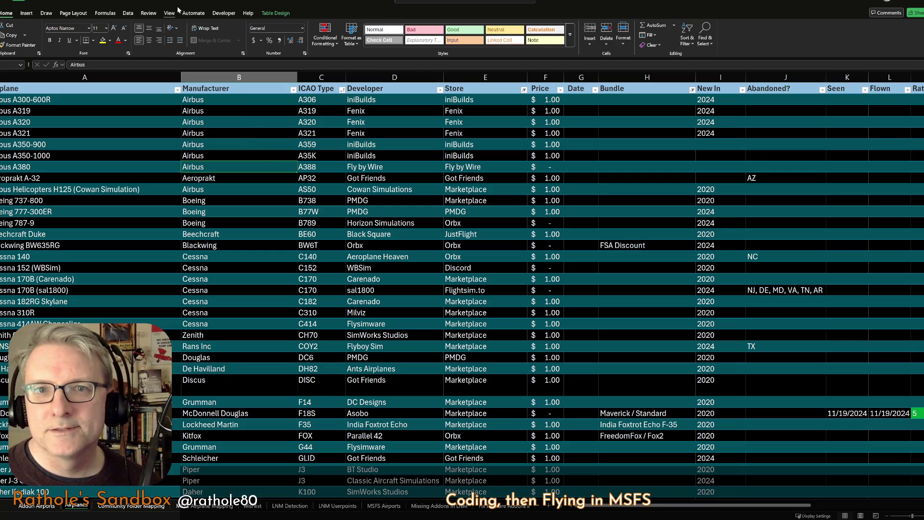
{"action": "left_click", "coordinate": [128, 13]}
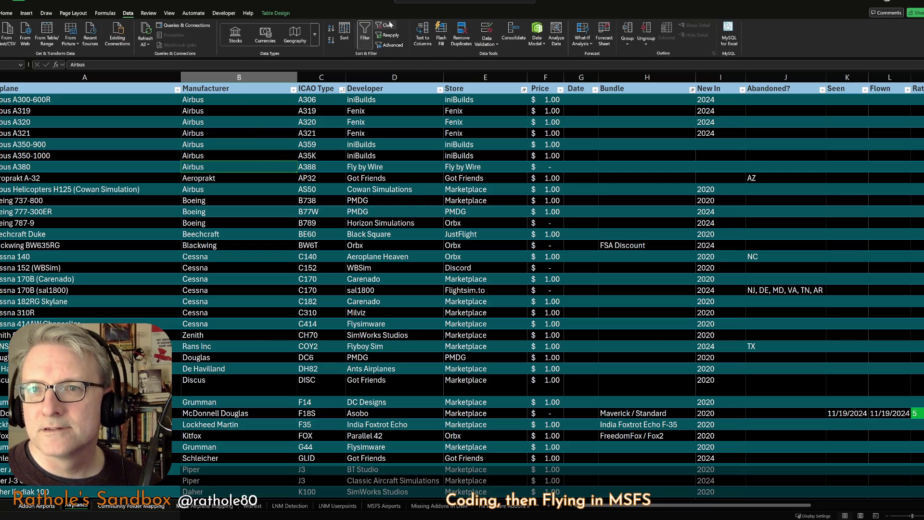
{"action": "left_click", "coordinate": [386, 26]}
{"action": "left_click", "coordinate": [69, 194]}
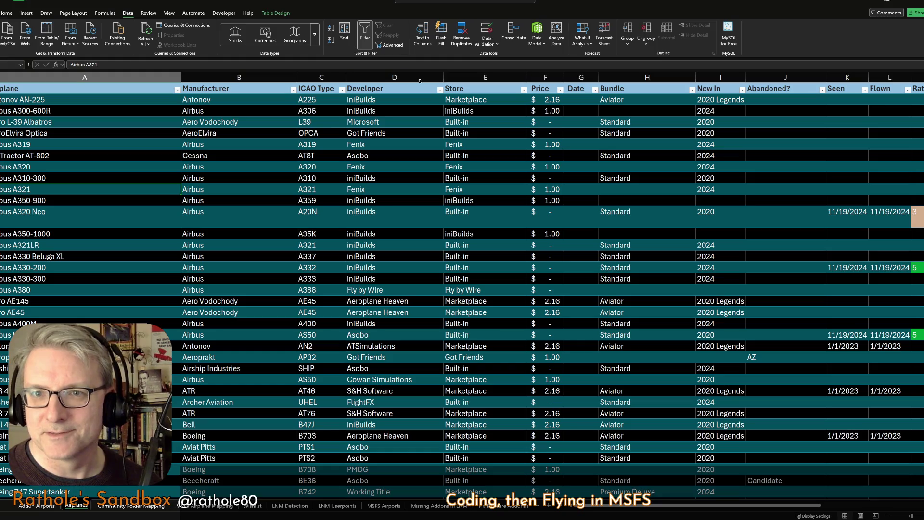
{"action": "left_click", "coordinate": [482, 77]}
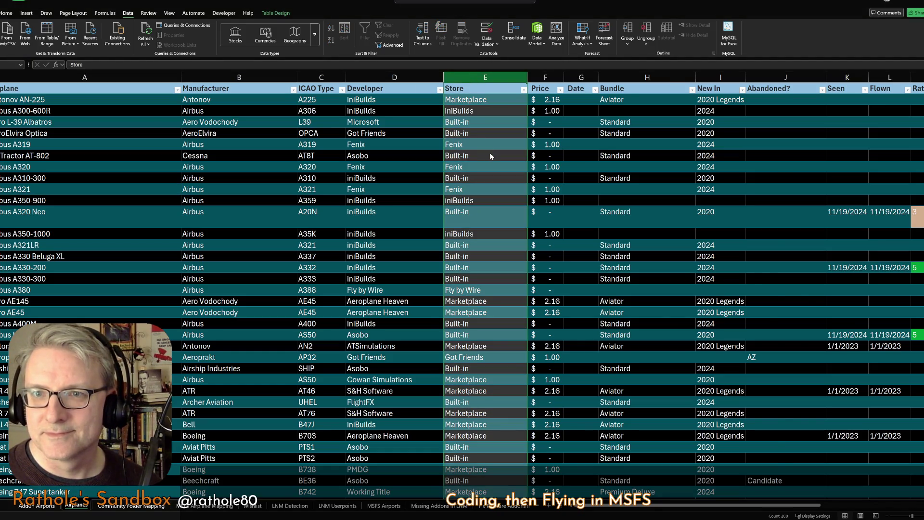
Insert a new column before Store, header it 'Category', and move down its first rows.
{"action": "key", "text": "ctrl+plus"}
{"action": "type", "text": "Category"}
{"action": "key", "text": "Return"}
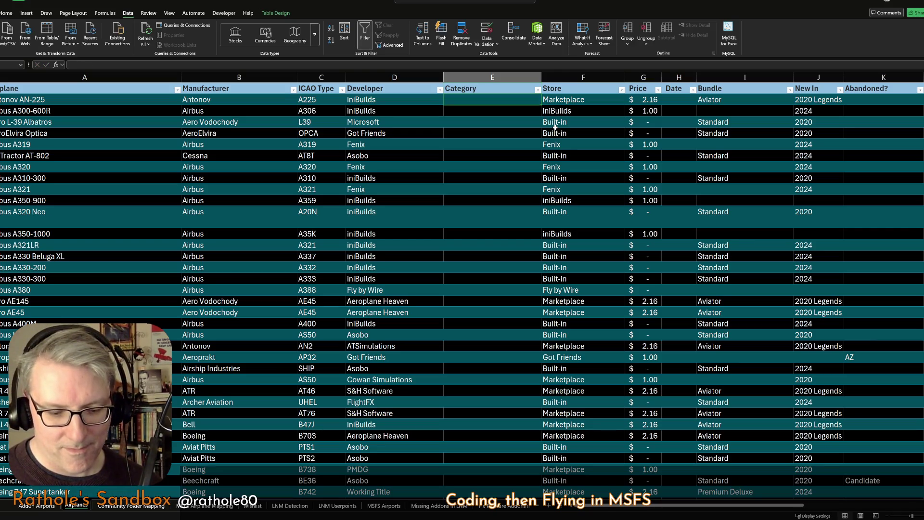
{"action": "key", "text": "Down"}
{"action": "key", "text": "Down"}
{"action": "key", "text": "Down"}
{"action": "key", "text": "Down"}
{"action": "key", "text": "Down"}
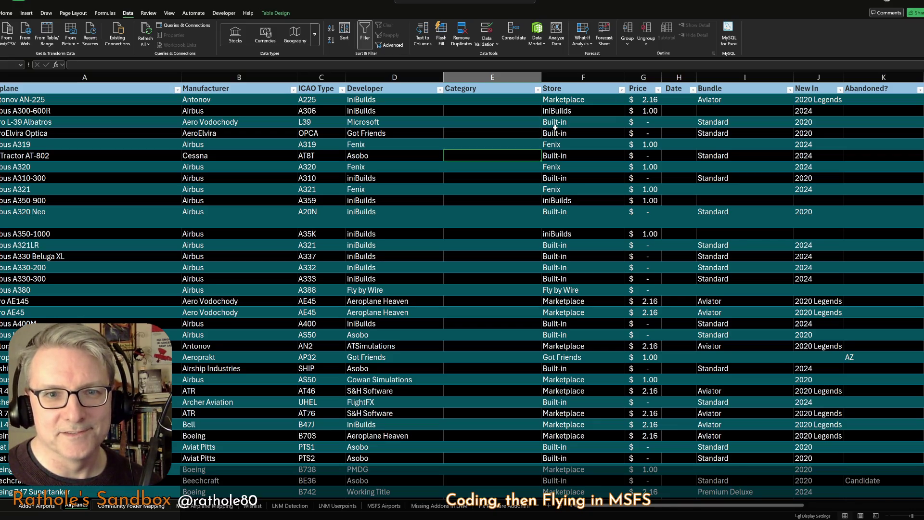
{"action": "key", "text": "Down"}
{"action": "key", "text": "Down"}
{"action": "key", "text": "Down"}
{"action": "key", "text": "Down"}
{"action": "key", "text": "Down"}
{"action": "key", "text": "Down"}
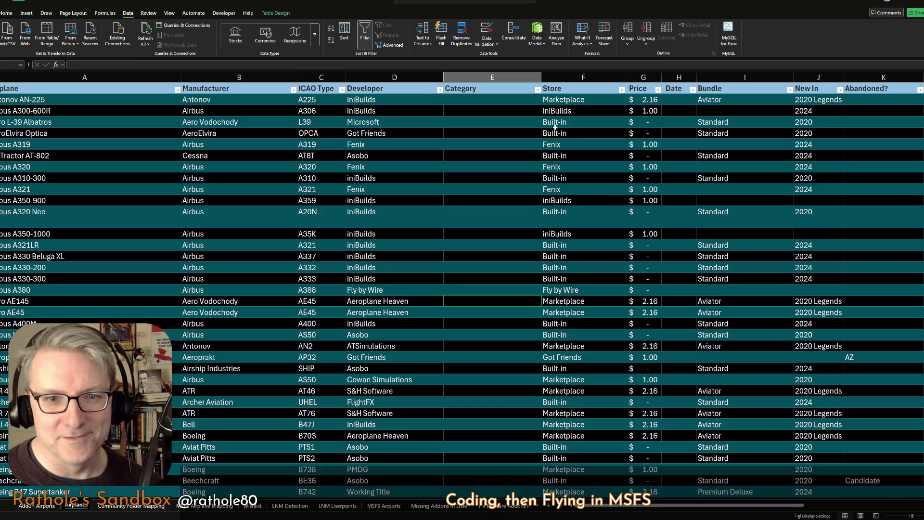
{"action": "scroll", "coordinate": [555, 127], "scroll_direction": "down", "scroll_amount": 1}
{"action": "scroll", "coordinate": [555, 128], "scroll_direction": "down", "scroll_amount": 3}
{"action": "key", "text": "Down"}
{"action": "key", "text": "Down"}
{"action": "key", "text": "Down"}
{"action": "key", "text": "Down"}
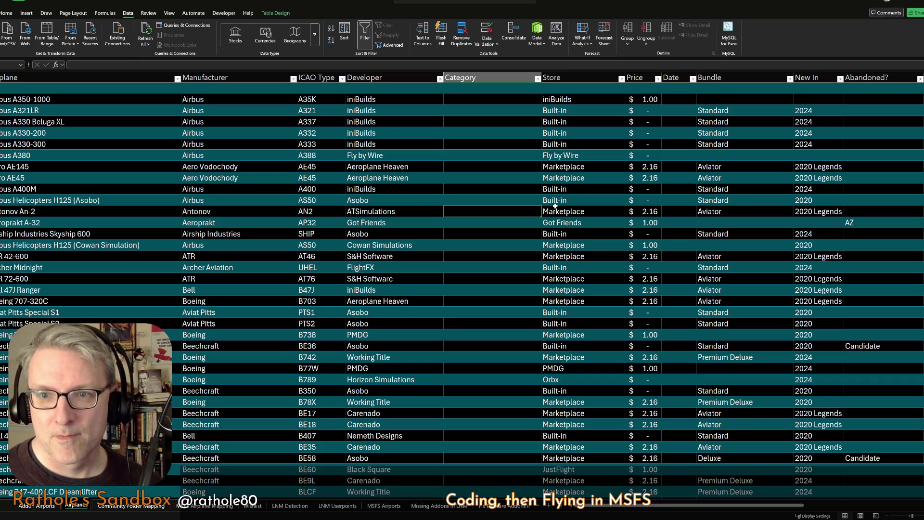
{"action": "type", "text": "Bush"}
{"action": "key", "text": "Return"}
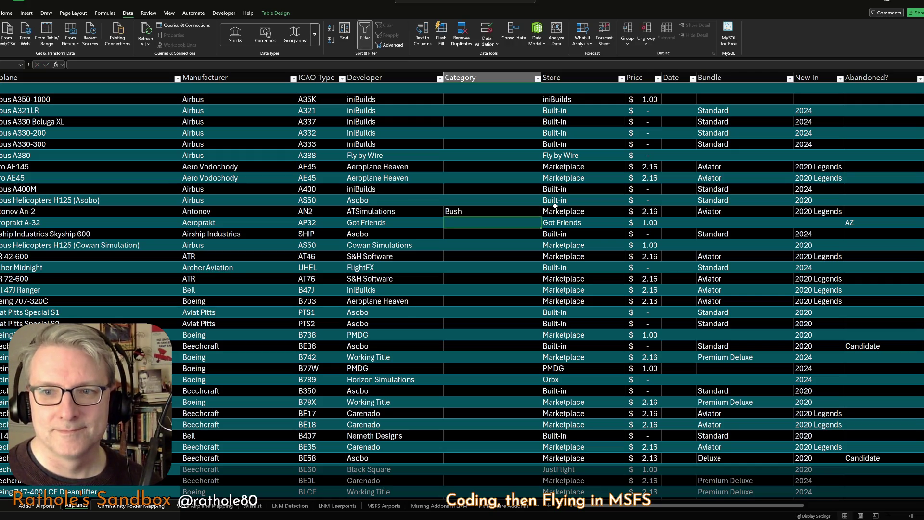
{"action": "type", "text": "Glider"}
{"action": "key", "text": "Return"}
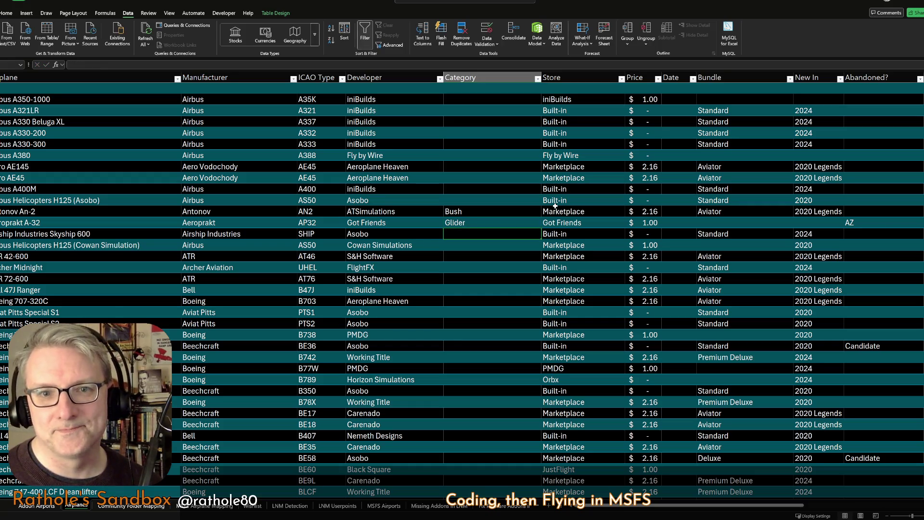
{"action": "type", "text": "Balloon"}
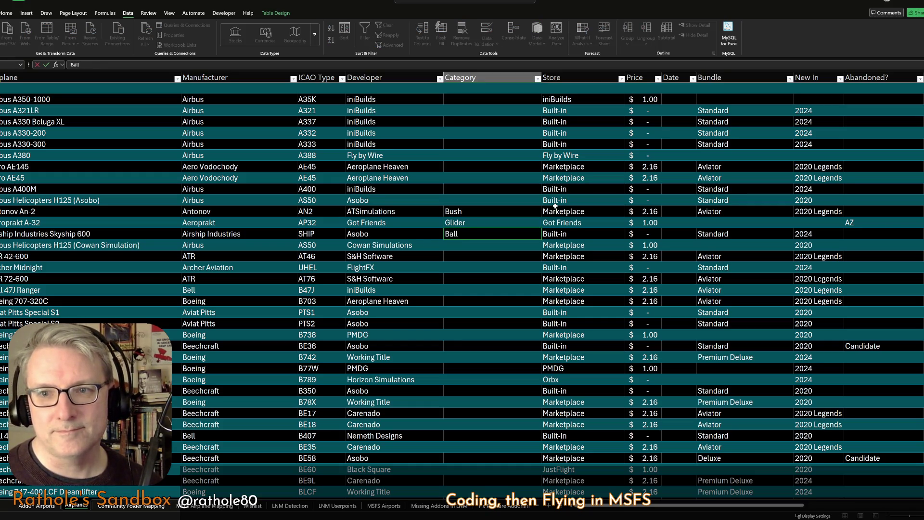
{"action": "key", "text": "Return"}
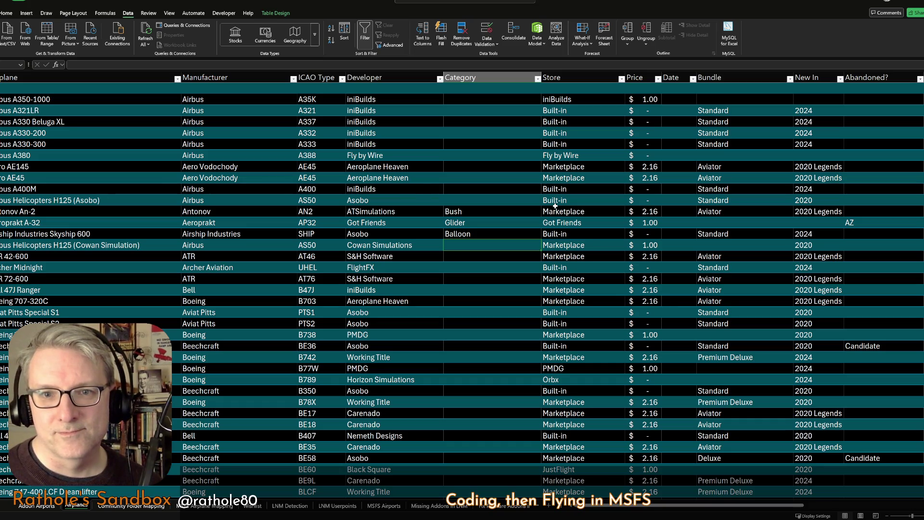
{"action": "key", "text": "Up"}
{"action": "key", "text": "Left"}
{"action": "key", "text": "Left"}
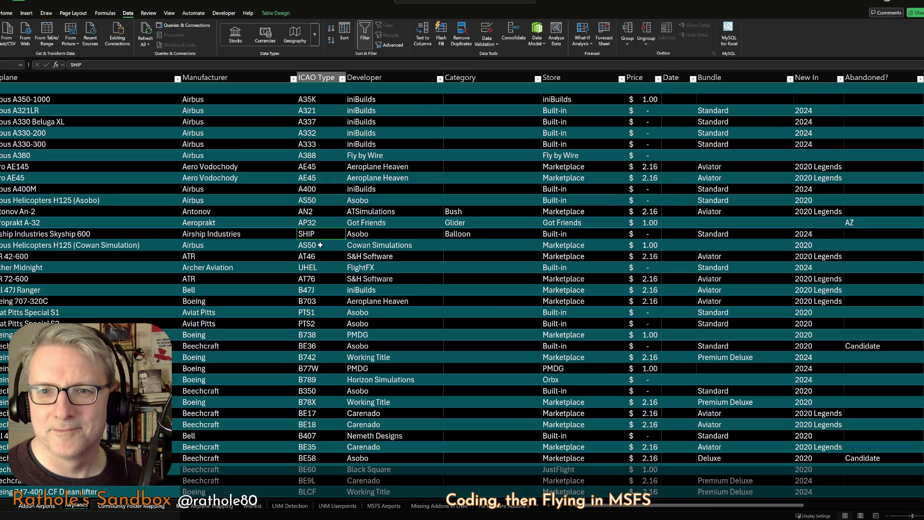
{"action": "left_click", "coordinate": [457, 249]}
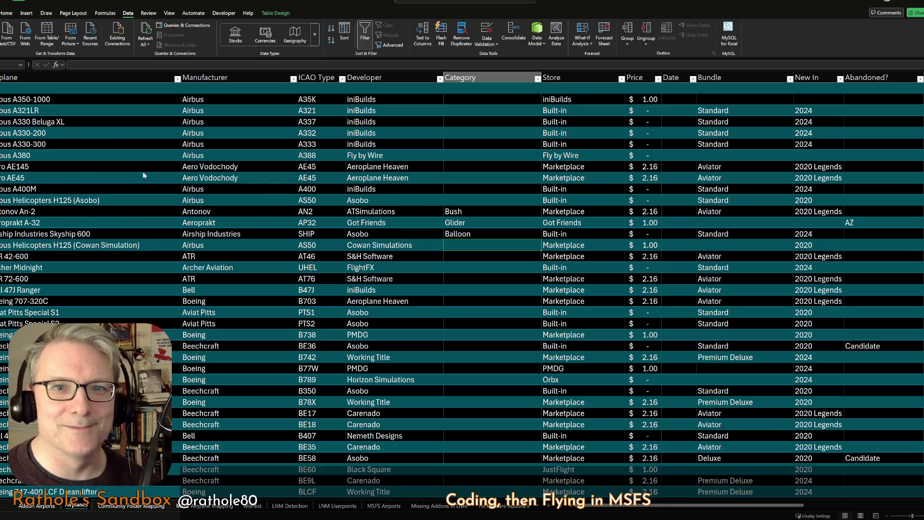
{"action": "key", "text": "F2"}
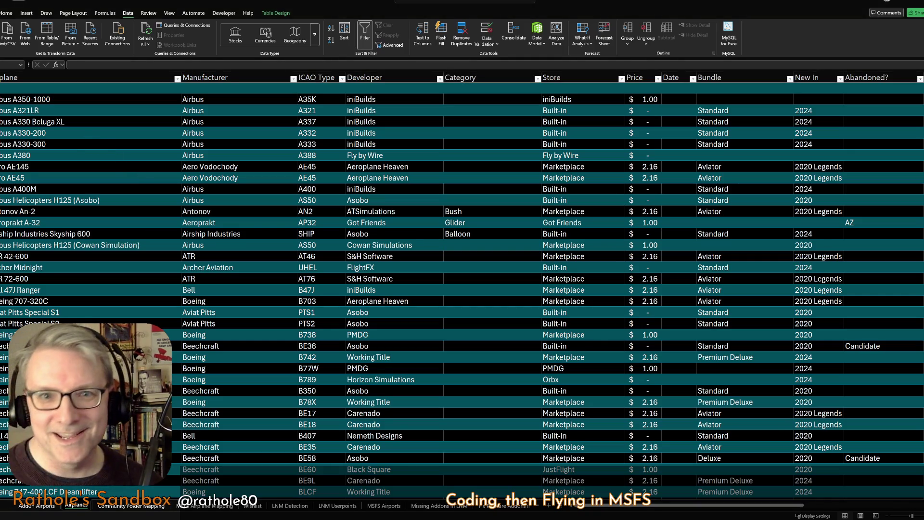
{"action": "left_click", "coordinate": [491, 245]}
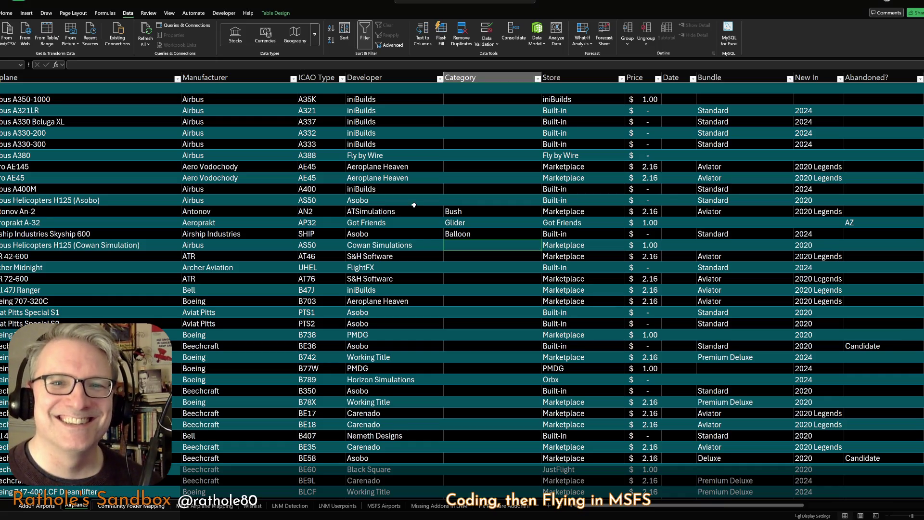
{"action": "left_click", "coordinate": [414, 206]}
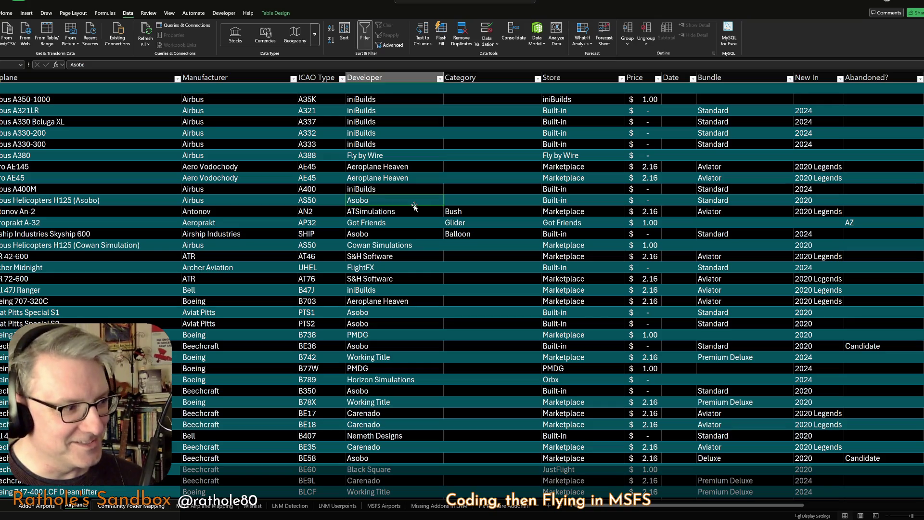
{"action": "key", "text": "BackSpace"}
{"action": "key", "text": "Escape"}
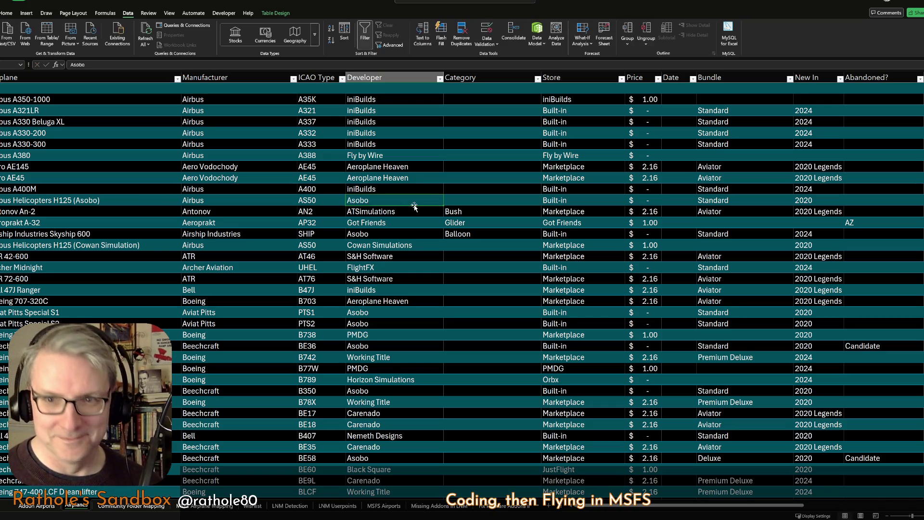
{"action": "left_click", "coordinate": [467, 197]}
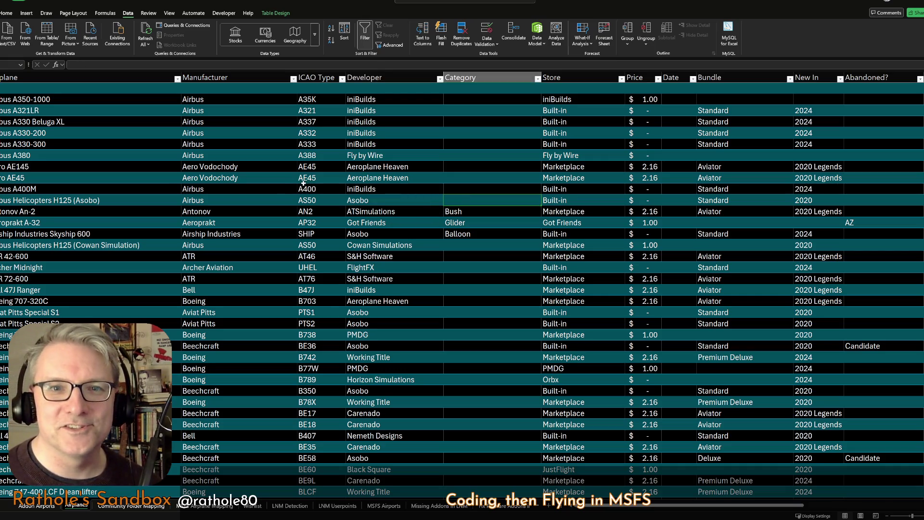
{"action": "scroll", "coordinate": [285, 187], "scroll_direction": "down", "scroll_amount": 10}
{"action": "scroll", "coordinate": [284, 188], "scroll_direction": "down", "scroll_amount": 10}
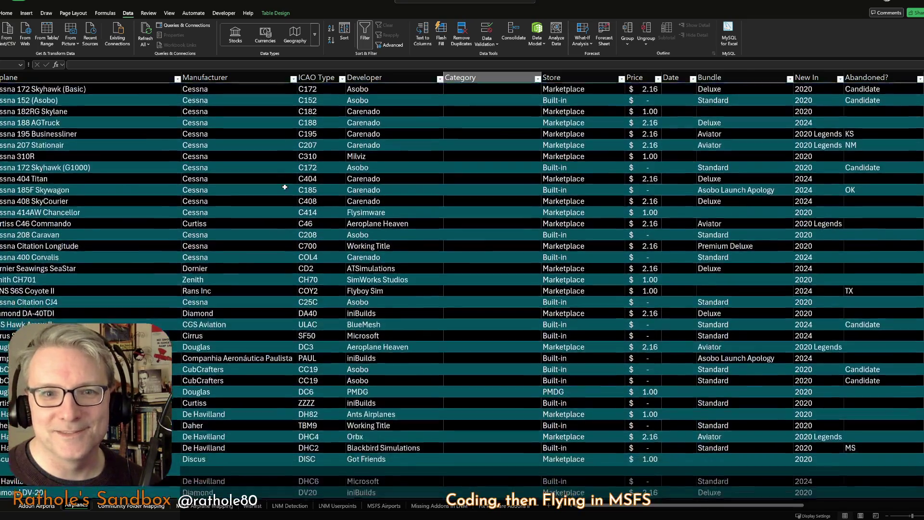
{"action": "scroll", "coordinate": [285, 187], "scroll_direction": "down", "scroll_amount": 10}
{"action": "scroll", "coordinate": [285, 188], "scroll_direction": "up", "scroll_amount": 15}
{"action": "scroll", "coordinate": [450, 217], "scroll_direction": "up", "scroll_amount": 5}
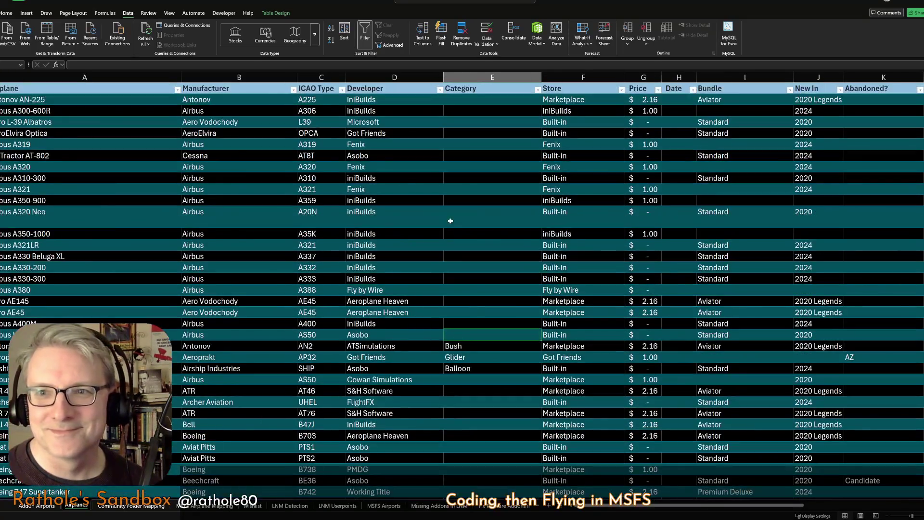
Look over the Price, Developer and ICAO cells, then move through the empty Category cells toward the B350 row.
{"action": "left_click", "coordinate": [650, 74]}
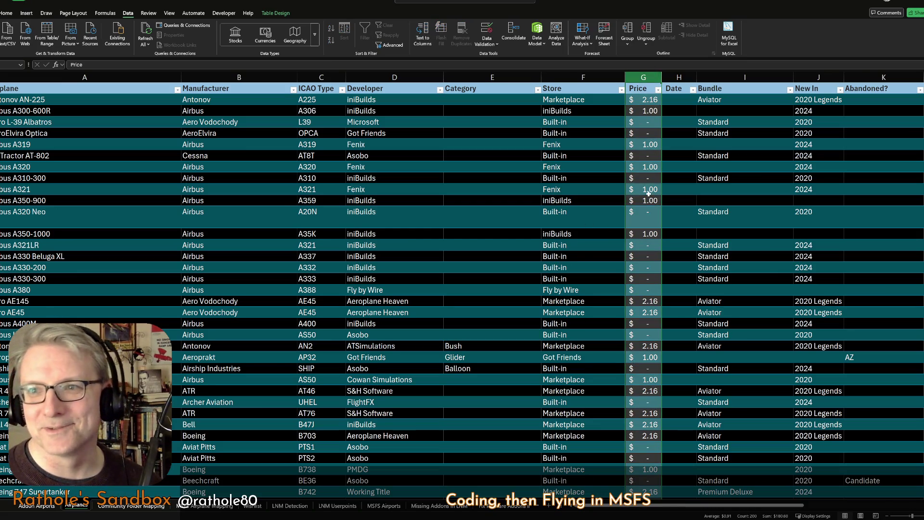
{"action": "left_click", "coordinate": [410, 248]}
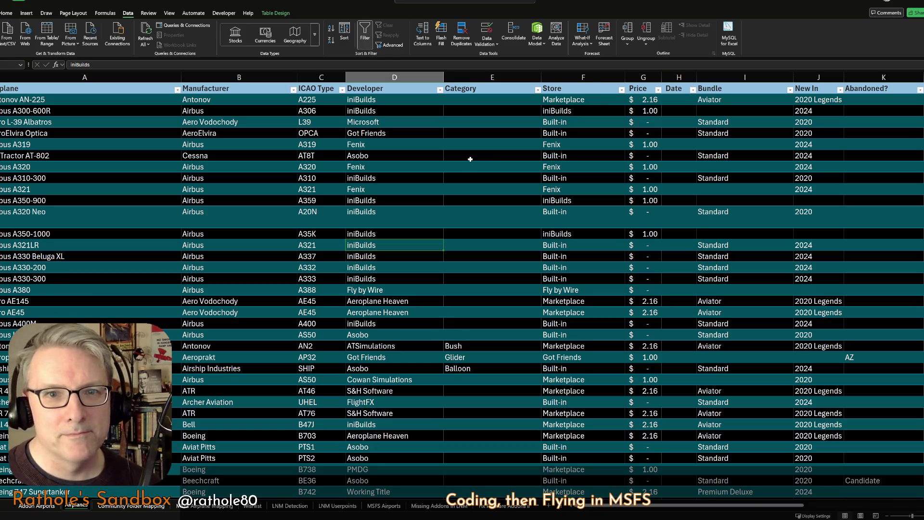
{"action": "left_click", "coordinate": [650, 101]}
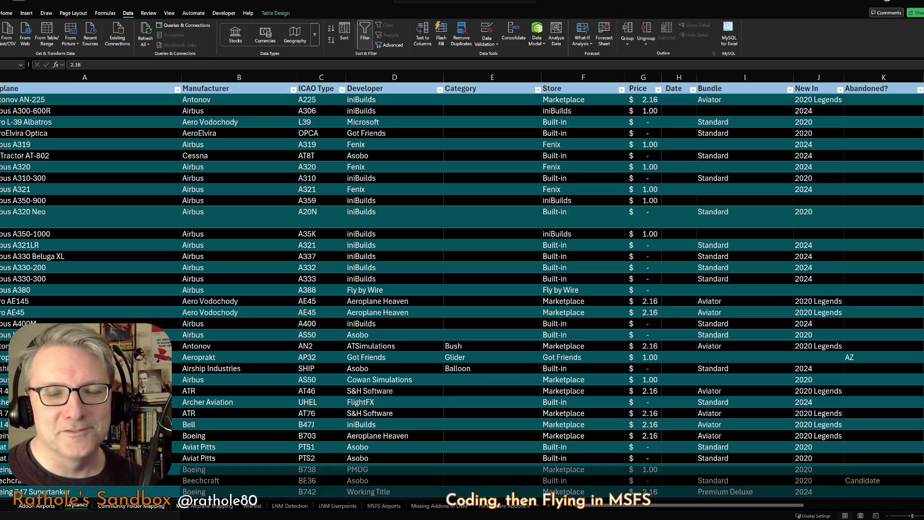
{"action": "key", "text": "alt+Tab"}
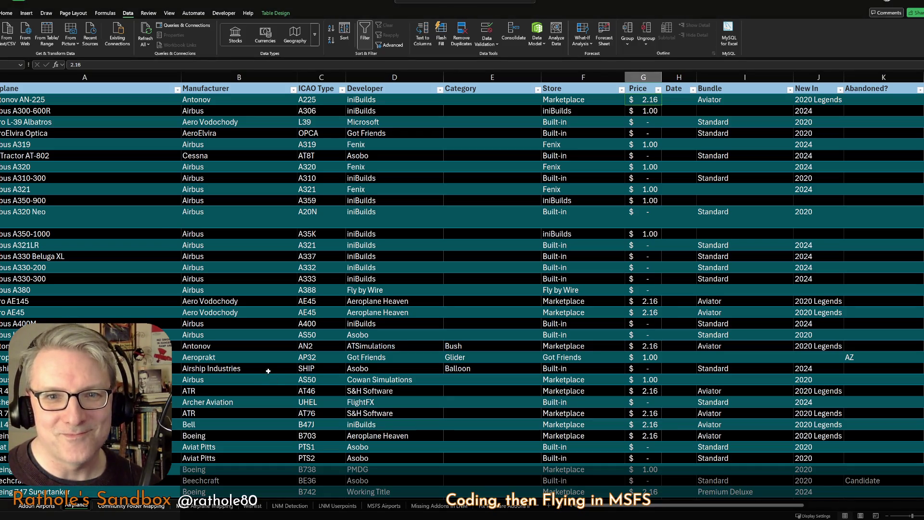
{"action": "left_click", "coordinate": [234, 368]}
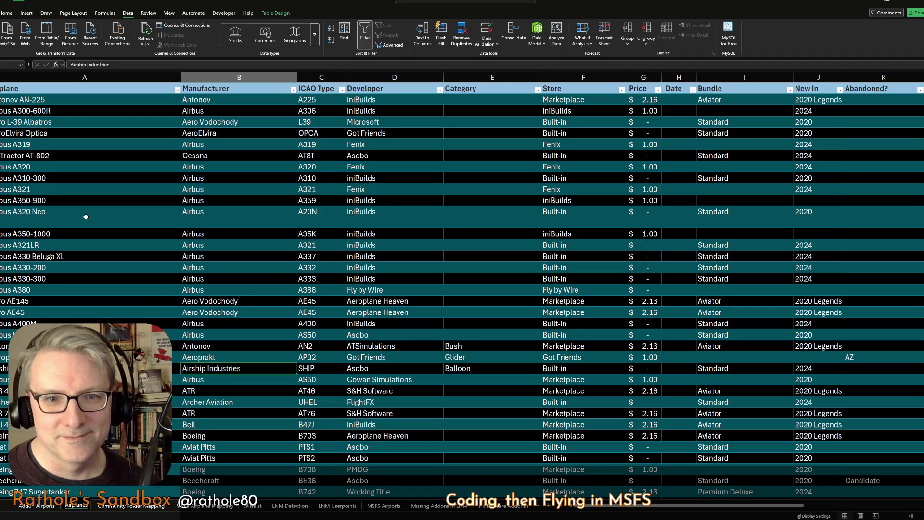
{"action": "scroll", "coordinate": [278, 398], "scroll_direction": "down", "scroll_amount": 2}
{"action": "left_click", "coordinate": [464, 312]}
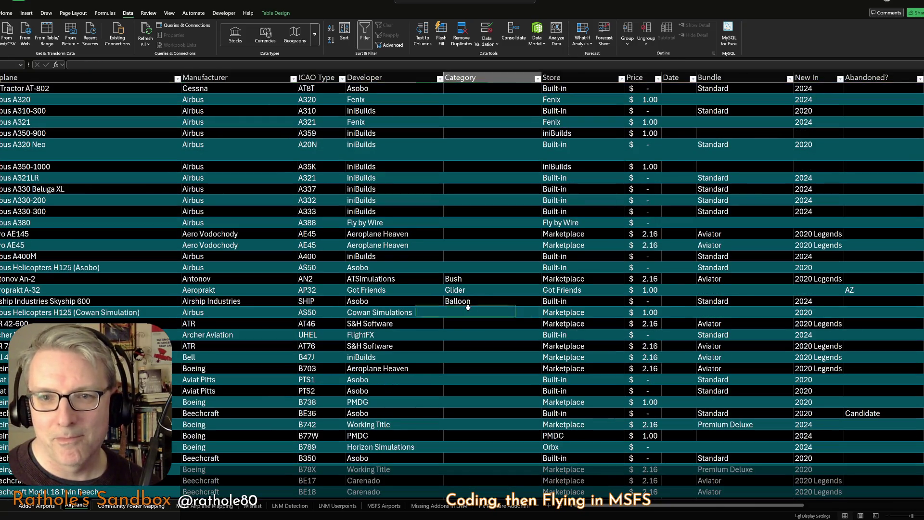
{"action": "scroll", "coordinate": [452, 325], "scroll_direction": "down", "scroll_amount": 2}
{"action": "key", "text": "Down"}
{"action": "key", "text": "Down"}
{"action": "key", "text": "Down"}
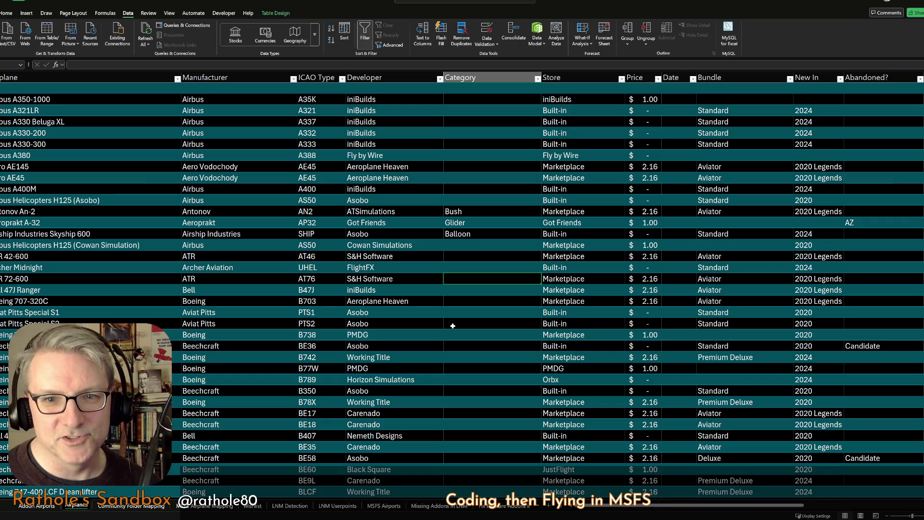
{"action": "key", "text": "Up"}
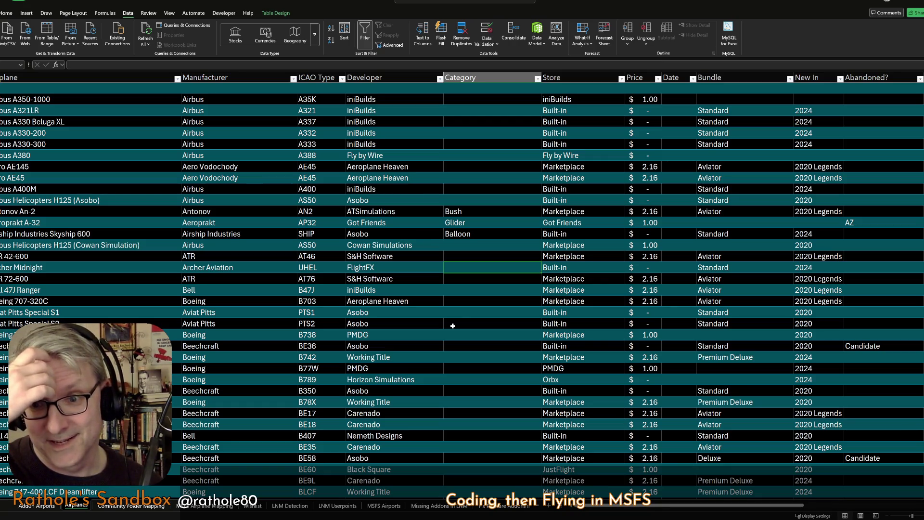
{"action": "left_click", "coordinate": [319, 268]}
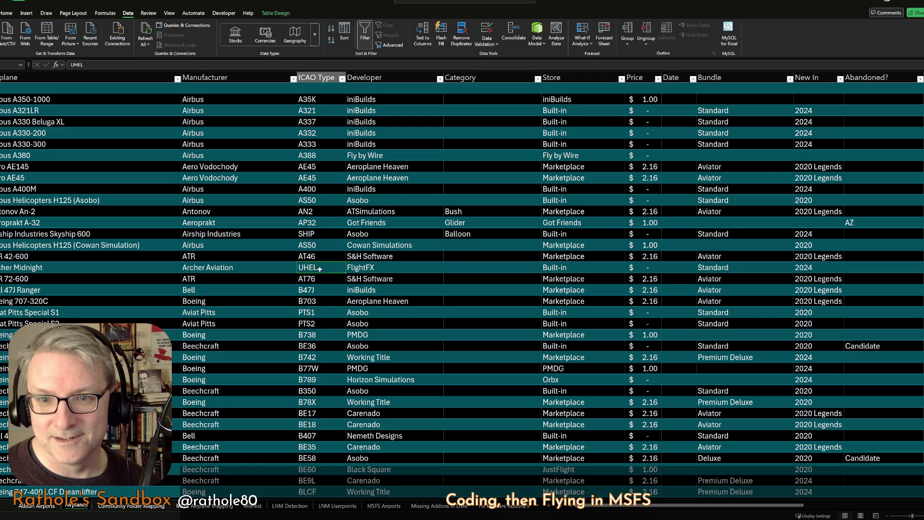
{"action": "left_click", "coordinate": [452, 279]}
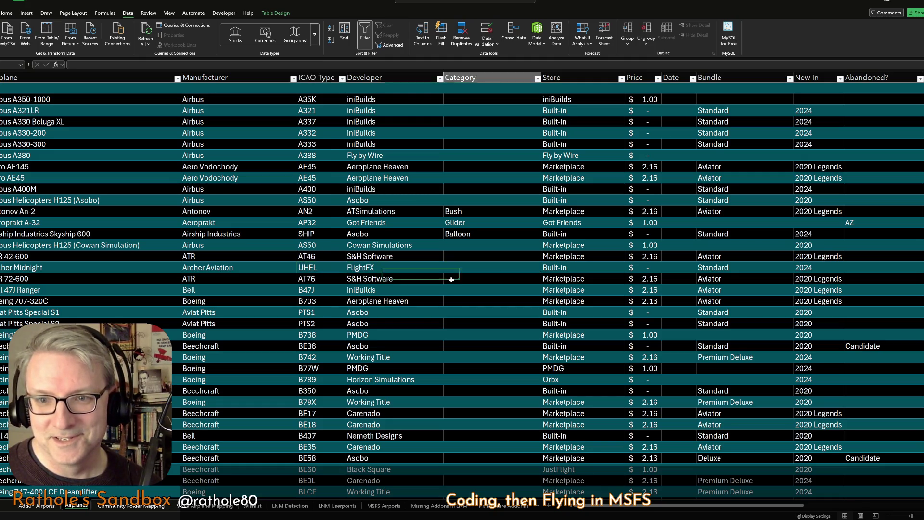
{"action": "key", "text": "Up"}
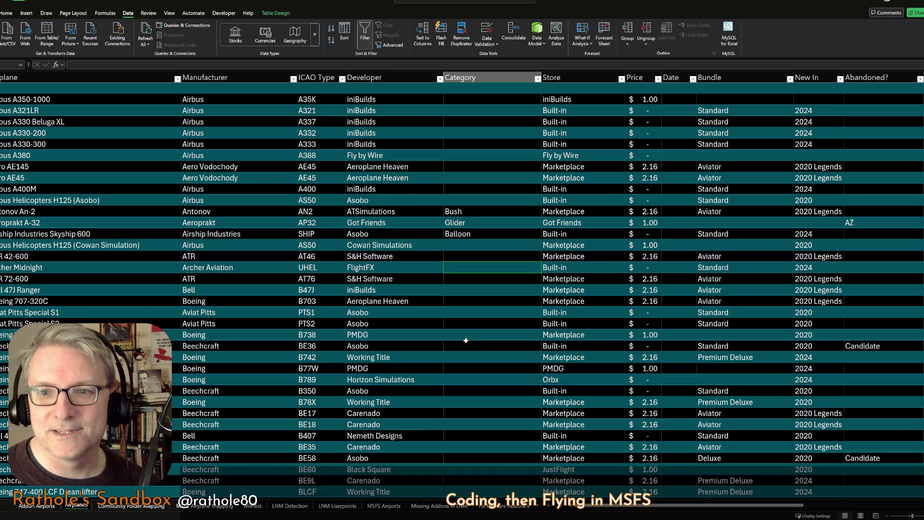
{"action": "key", "text": "Down"}
{"action": "key", "text": "Down"}
{"action": "key", "text": "Down"}
{"action": "key", "text": "Down"}
{"action": "key", "text": "Down"}
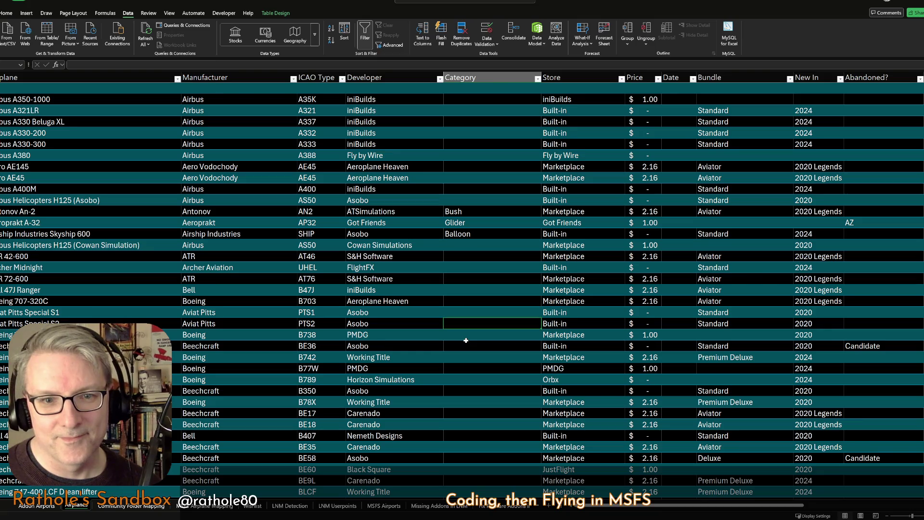
{"action": "key", "text": "Down"}
{"action": "key", "text": "Down"}
{"action": "key", "text": "Down"}
{"action": "key", "text": "Down"}
{"action": "key", "text": "Down"}
{"action": "key", "text": "Down"}
{"action": "key", "text": "Down"}
{"action": "key", "text": "Down"}
{"action": "key", "text": "Down"}
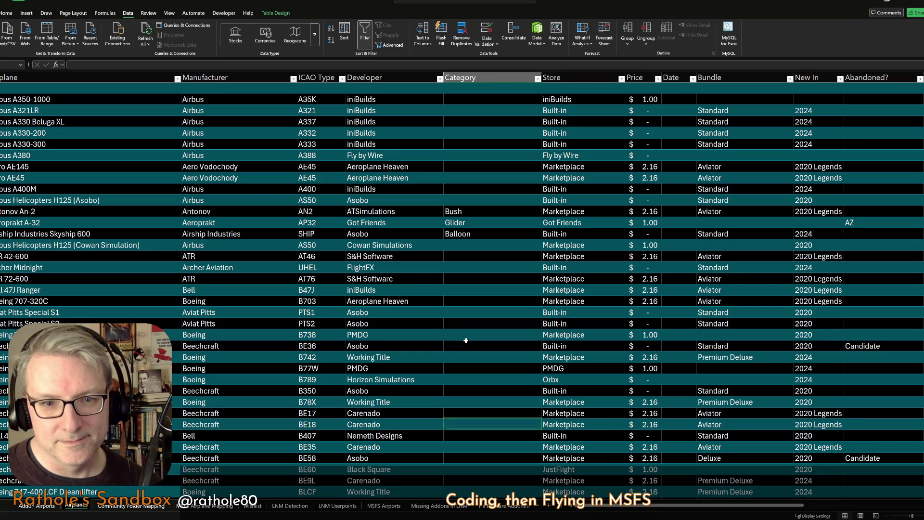
Enter General Aviation as the Category for the B350, BE17, BE18 and BE60 rows.
{"action": "key", "text": "Up"}
{"action": "key", "text": "Up"}
{"action": "key", "text": "Up"}
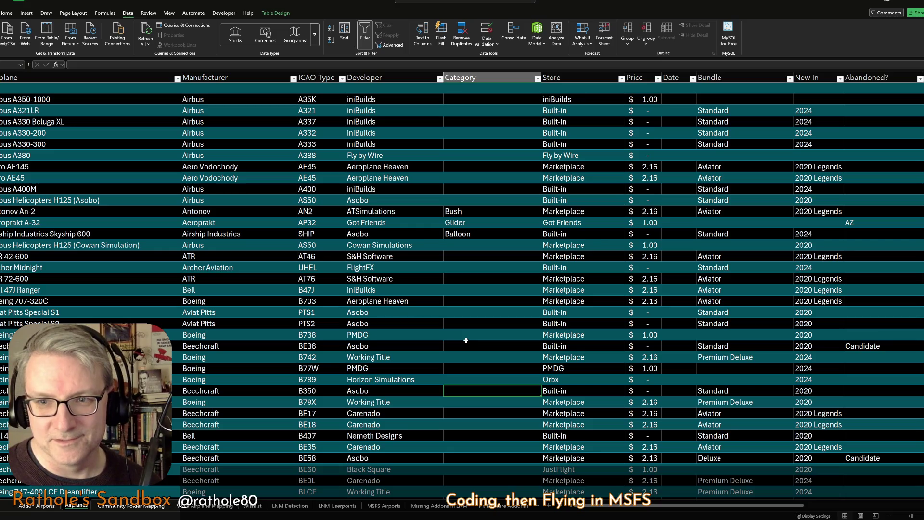
{"action": "type", "text": "General Aviation"}
{"action": "key", "text": "Return"}
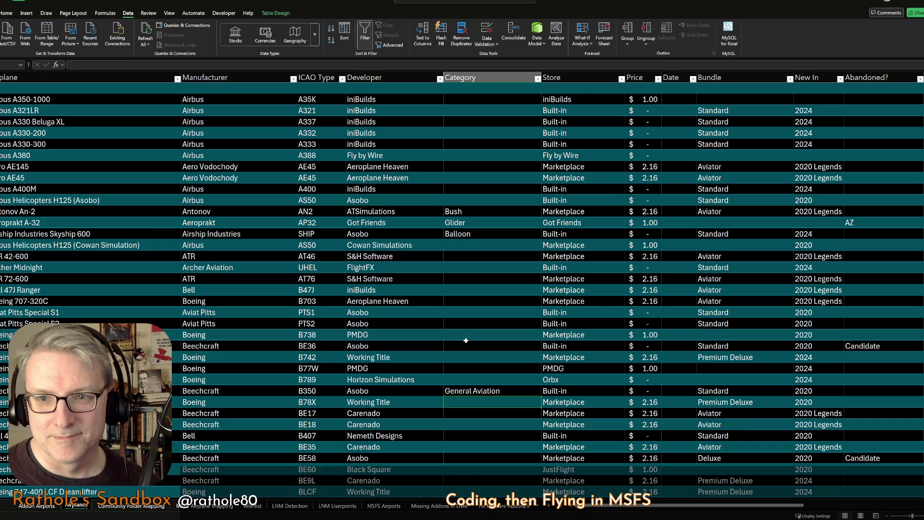
{"action": "scroll", "coordinate": [556, 422], "scroll_direction": "down", "scroll_amount": 2}
{"action": "scroll", "coordinate": [590, 403], "scroll_direction": "down", "scroll_amount": 1}
{"action": "key", "text": "Down"}
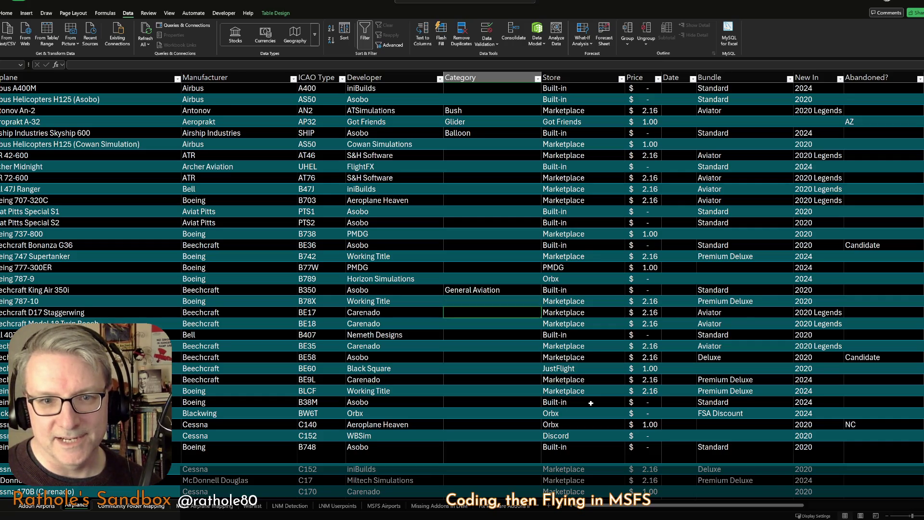
{"action": "type", "text": "Ge"}
{"action": "key", "text": "Return"}
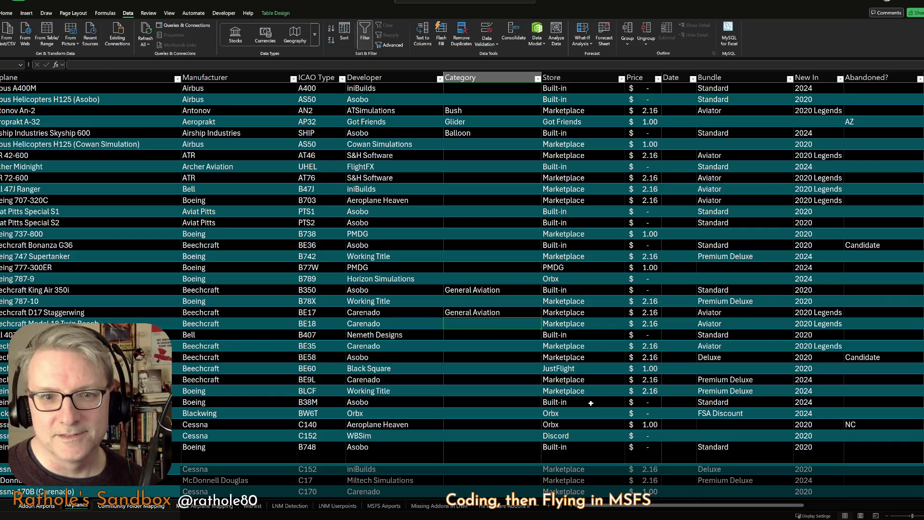
{"action": "type", "text": "Ge"}
{"action": "key", "text": "Return"}
{"action": "key", "text": "Down"}
{"action": "key", "text": "Down"}
{"action": "key", "text": "Down"}
{"action": "type", "text": "Ge"}
{"action": "key", "text": "Return"}
{"action": "key", "text": "Up"}
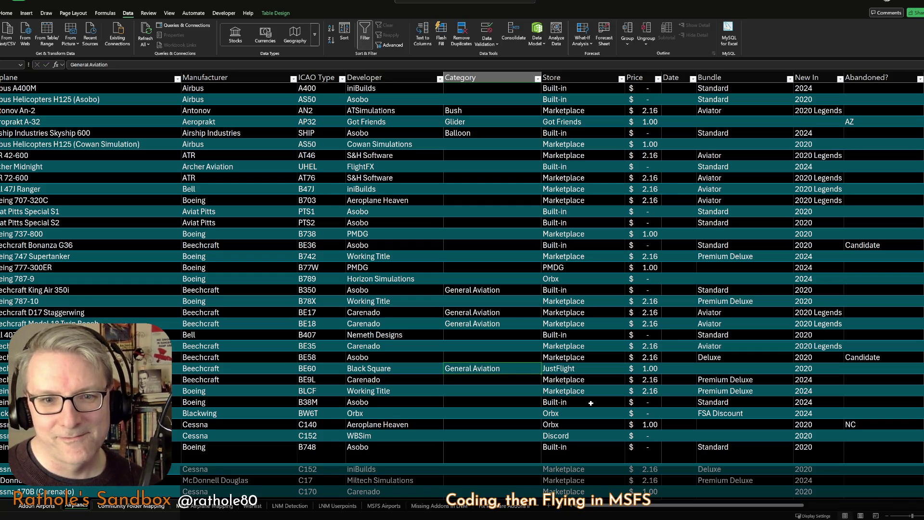
{"action": "scroll", "coordinate": [590, 403], "scroll_direction": "down", "scroll_amount": 2}
{"action": "scroll", "coordinate": [591, 404], "scroll_direction": "down", "scroll_amount": 3}
{"action": "key", "text": "Down"}
{"action": "key", "text": "Down"}
{"action": "key", "text": "Down"}
Enter General Aviation as the Category for the WBSim C152 and both C170 rows.
{"action": "key", "text": "Down"}
{"action": "key", "text": "Down"}
{"action": "key", "text": "Down"}
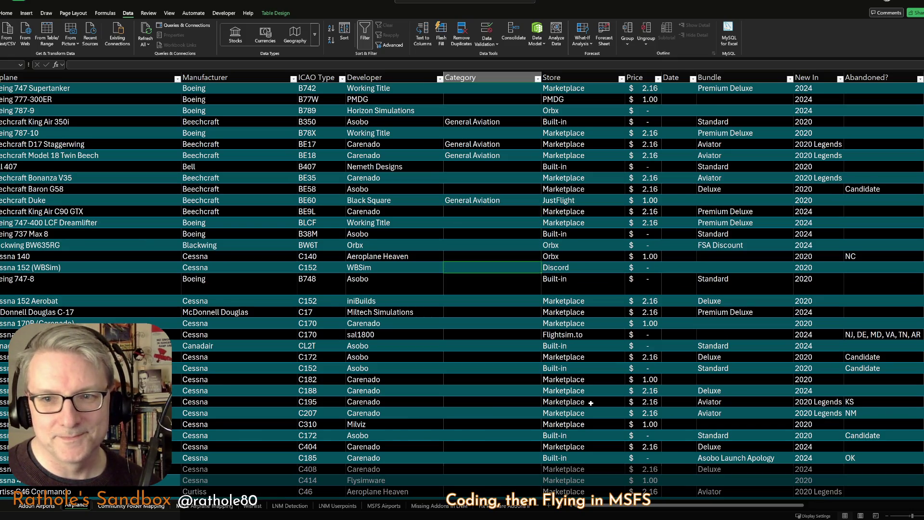
{"action": "key", "text": "Down"}
{"action": "key", "text": "Down"}
{"action": "key", "text": "Down"}
{"action": "key", "text": "Down"}
{"action": "key", "text": "Up"}
{"action": "key", "text": "Up"}
{"action": "key", "text": "Up"}
{"action": "key", "text": "Up"}
{"action": "key", "text": "Up"}
{"action": "key", "text": "Down"}
{"action": "type", "text": "G"}
{"action": "key", "text": "Return"}
{"action": "key", "text": "Down"}
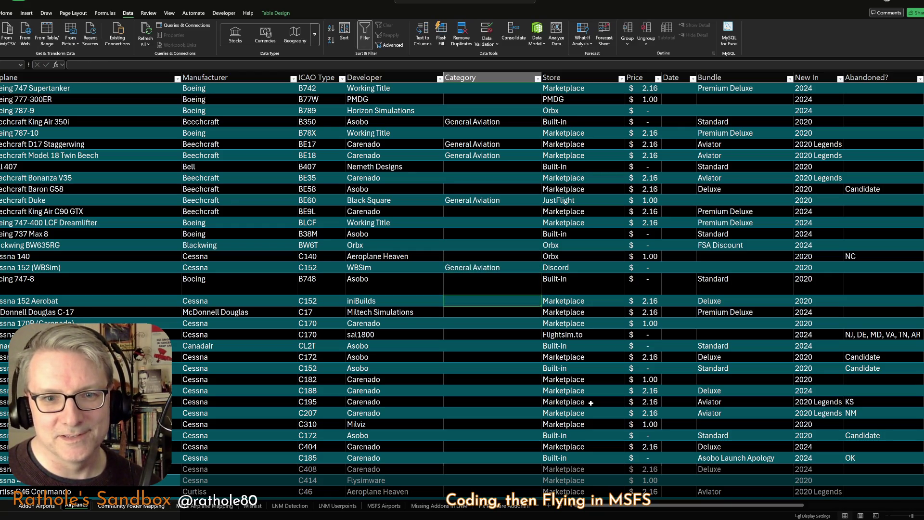
{"action": "key", "text": "Down"}
{"action": "key", "text": "Down"}
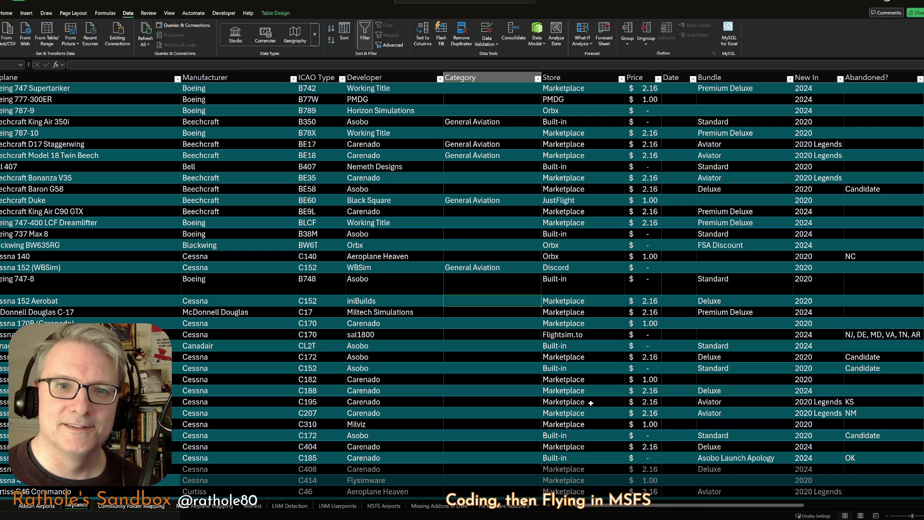
{"action": "key", "text": "Down"}
{"action": "key", "text": "Down"}
{"action": "type", "text": "G"}
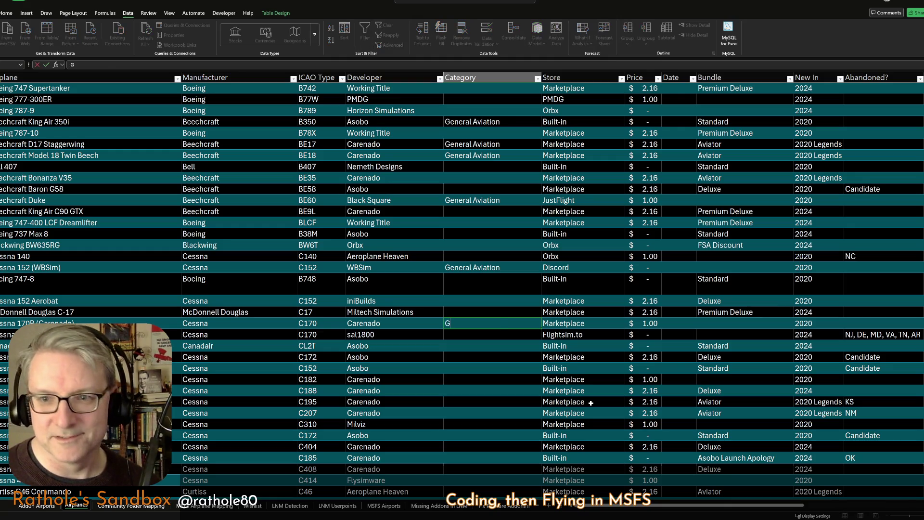
{"action": "key", "text": "Return"}
{"action": "type", "text": "General Aviation"}
{"action": "key", "text": "Return"}
{"action": "key", "text": "Up"}
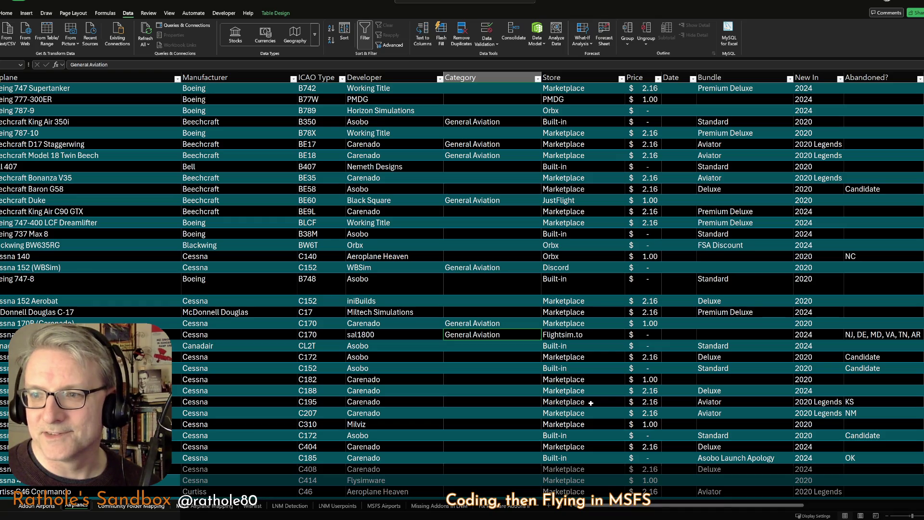
{"action": "key", "text": "Down"}
{"action": "key", "text": "Down"}
{"action": "key", "text": "Down"}
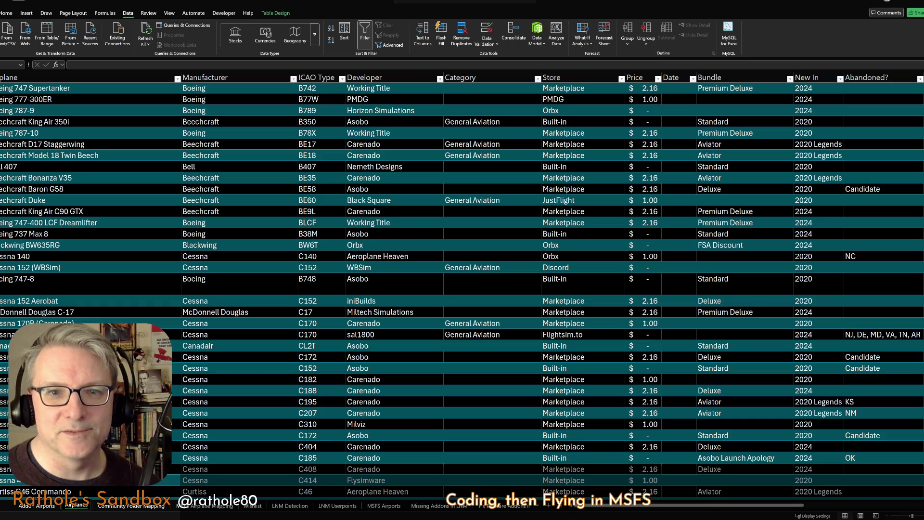
{"action": "key", "text": "alt+Tab"}
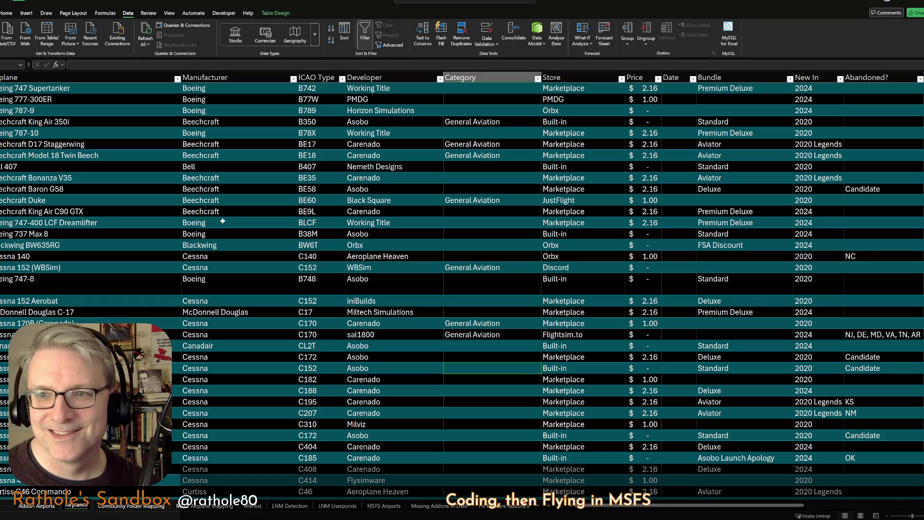
{"action": "scroll", "coordinate": [437, 255], "scroll_direction": "up", "scroll_amount": 10}
{"action": "scroll", "coordinate": [436, 255], "scroll_direction": "up", "scroll_amount": 2}
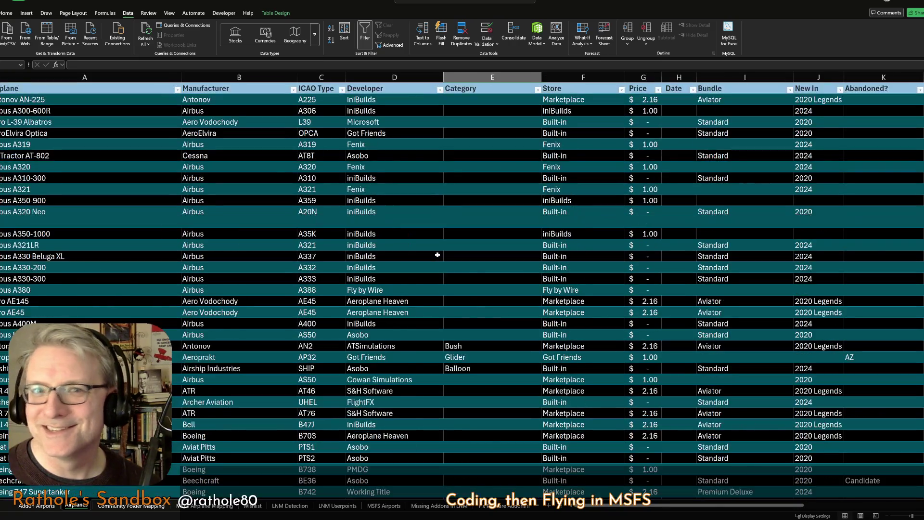
{"action": "left_click", "coordinate": [124, 102]}
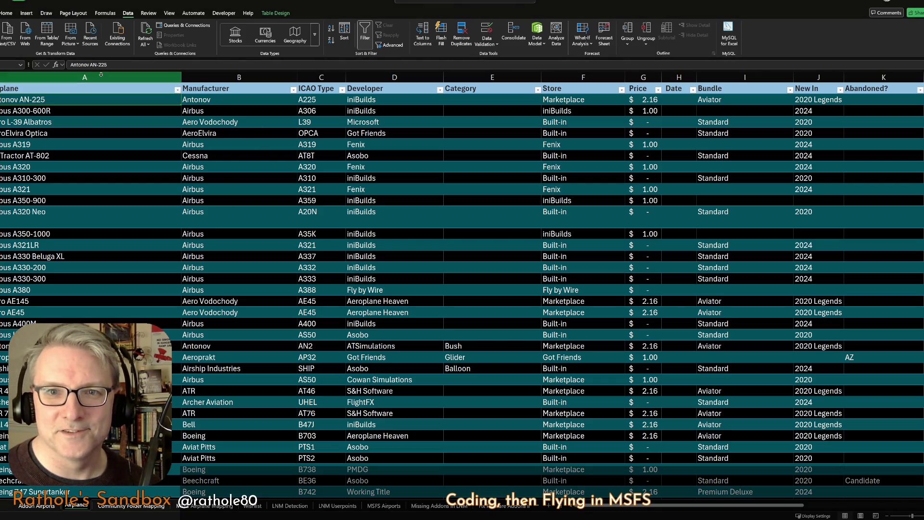
{"action": "scroll", "coordinate": [257, 336], "scroll_direction": "down", "scroll_amount": 1}
{"action": "scroll", "coordinate": [210, 321], "scroll_direction": "up", "scroll_amount": 1}
{"action": "left_click_drag", "start_coordinate": [202, 234], "coordinate": [404, 357]}
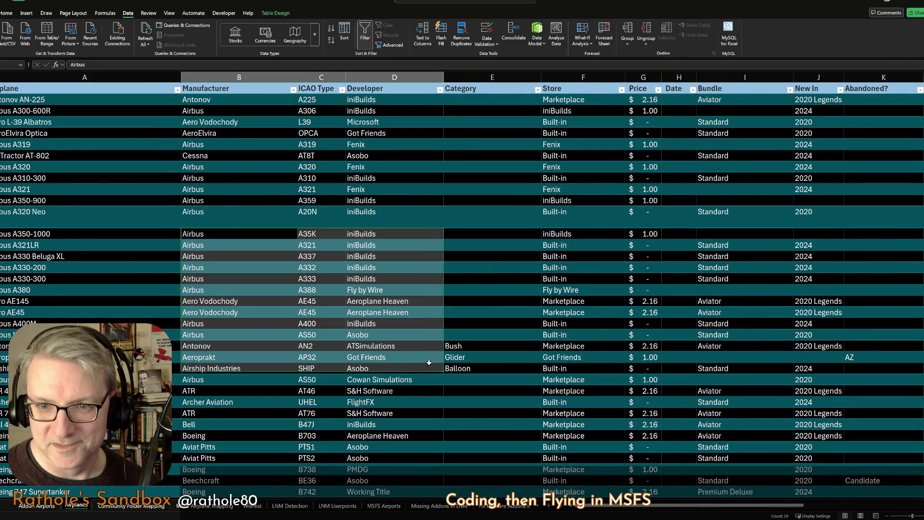
{"action": "left_click", "coordinate": [179, 323]}
{"action": "scroll", "coordinate": [180, 324], "scroll_direction": "down", "scroll_amount": 4}
{"action": "scroll", "coordinate": [181, 324], "scroll_direction": "up", "scroll_amount": 4}
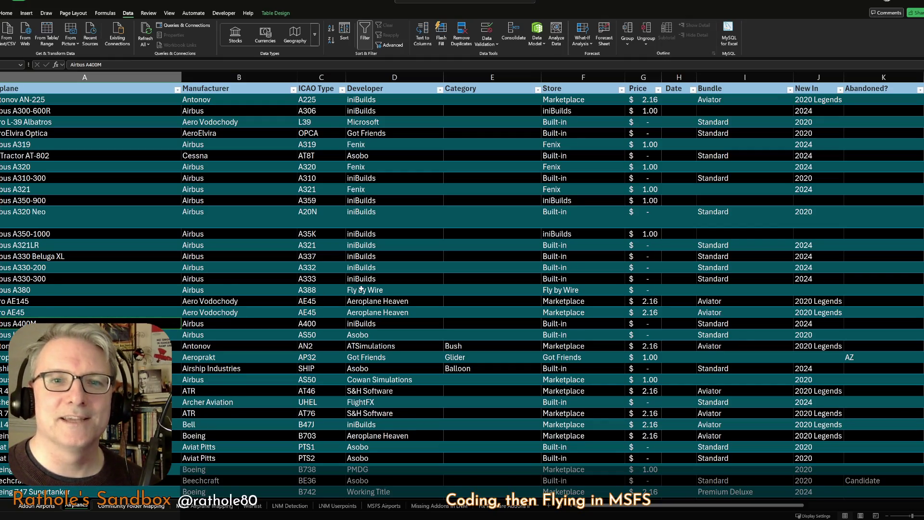
{"action": "left_click", "coordinate": [193, 269]}
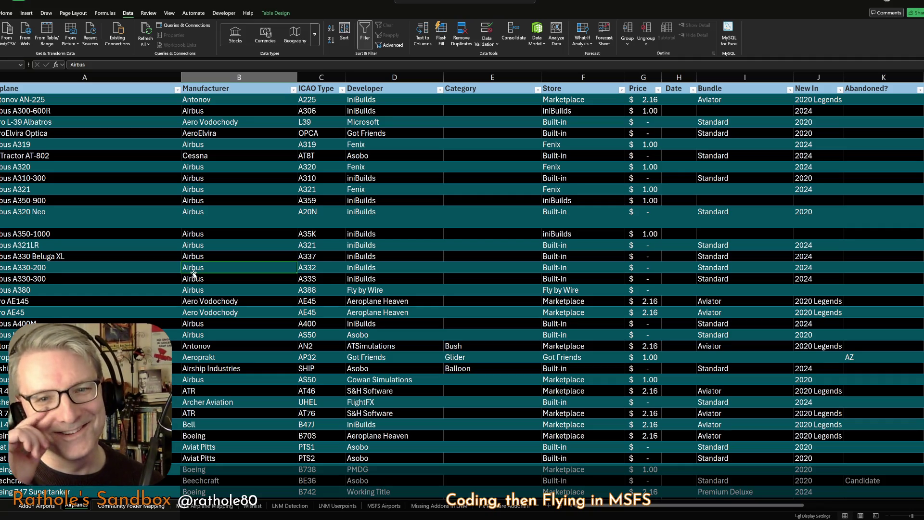
{"action": "left_click", "coordinate": [115, 310]}
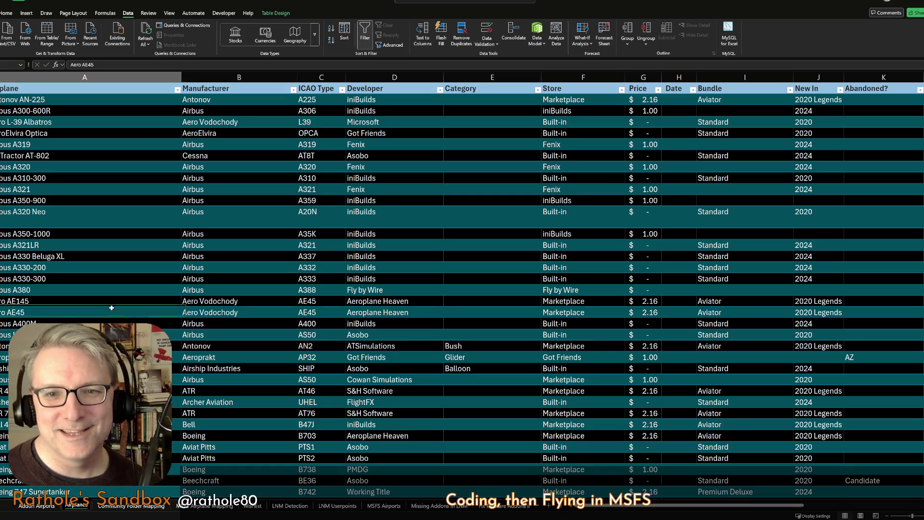
{"action": "scroll", "coordinate": [114, 309], "scroll_direction": "down", "scroll_amount": 9}
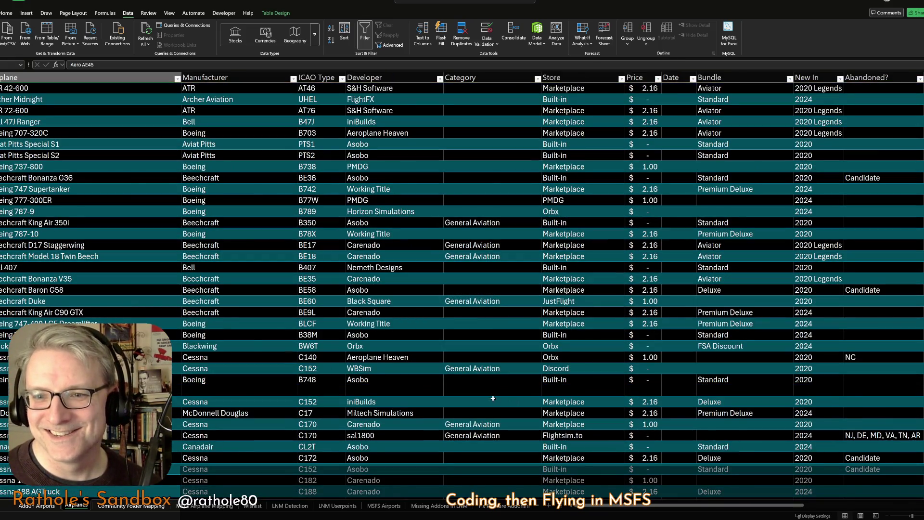
{"action": "scroll", "coordinate": [432, 190], "scroll_direction": "down", "scroll_amount": 10}
{"action": "left_click", "coordinate": [463, 110]}
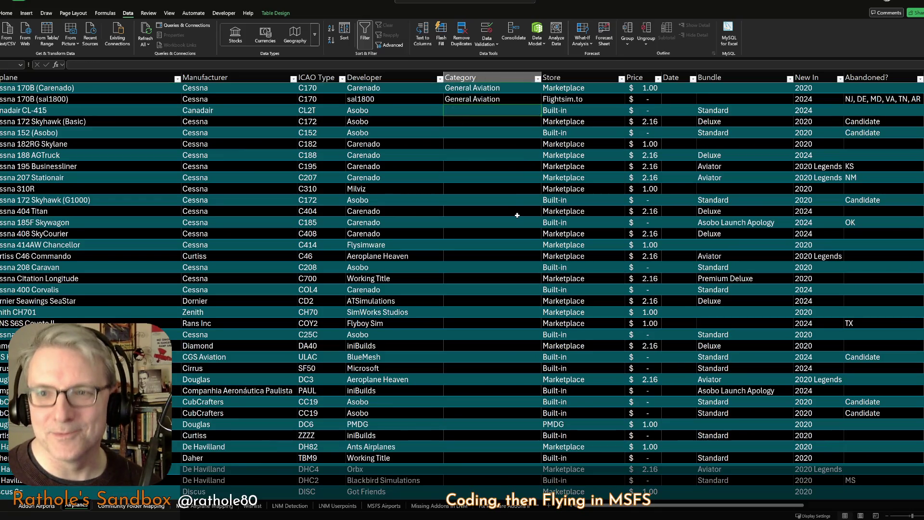
Move up the Category column to a General Aviation cell near the C172 row and copy it.
{"action": "key", "text": "Down"}
{"action": "key", "text": "Down"}
{"action": "key", "text": "Down"}
{"action": "key", "text": "Down"}
{"action": "key", "text": "Down"}
{"action": "key", "text": "Down"}
{"action": "key", "text": "Up"}
{"action": "key", "text": "Up"}
{"action": "key", "text": "Up"}
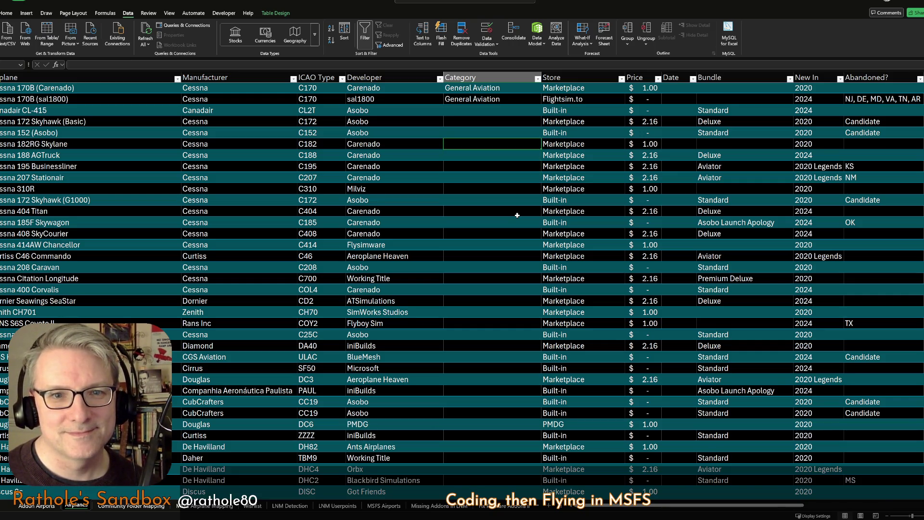
{"action": "key", "text": "Down"}
{"action": "key", "text": "Down"}
{"action": "key", "text": "Up"}
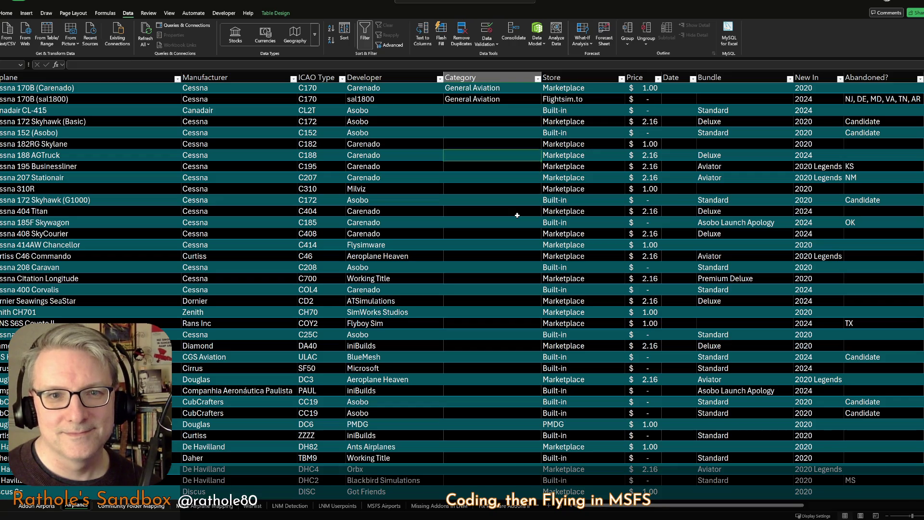
{"action": "key", "text": "Up"}
{"action": "key", "text": "Up"}
{"action": "key", "text": "Up"}
{"action": "key", "text": "Up"}
{"action": "key", "text": "Up"}
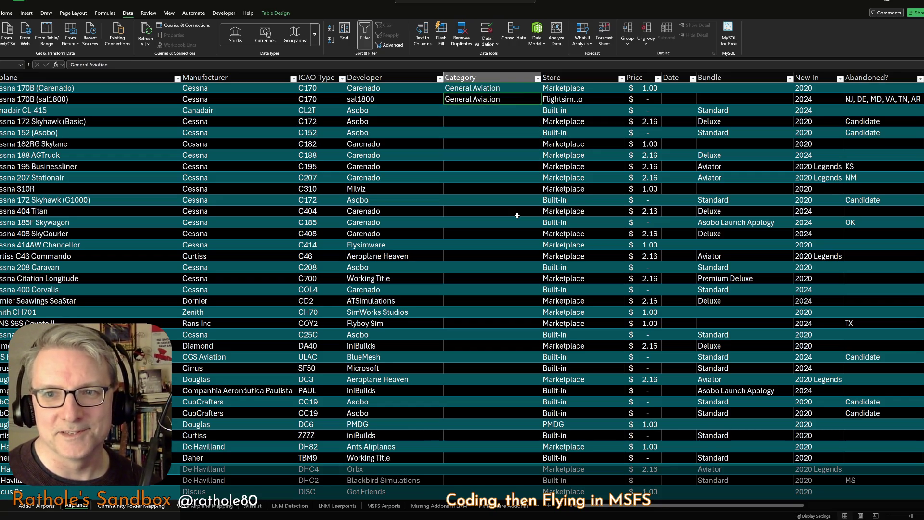
{"action": "key", "text": "ctrl+c"}
{"action": "key", "text": "Up"}
{"action": "key", "text": "Up"}
{"action": "key", "text": "Up"}
Paste General Aviation into the Cessna 140, 152 Aerobat and 152 (Asobo) Category cells, undoing one stray paste.
{"action": "key", "text": "ctrl+v"}
{"action": "key", "text": "Up"}
{"action": "key", "text": "Down"}
{"action": "key", "text": "Down"}
{"action": "key", "text": "Down"}
{"action": "key", "text": "ctrl+v"}
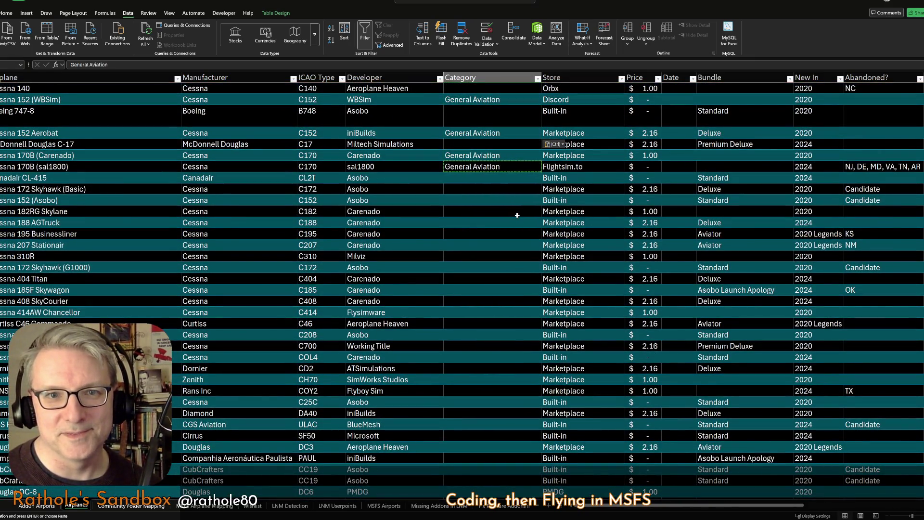
{"action": "key", "text": "Up"}
{"action": "key", "text": "Up"}
{"action": "key", "text": "Up"}
{"action": "key", "text": "ctrl+v"}
{"action": "key", "text": "Down"}
{"action": "key", "text": "Down"}
{"action": "key", "text": "Down"}
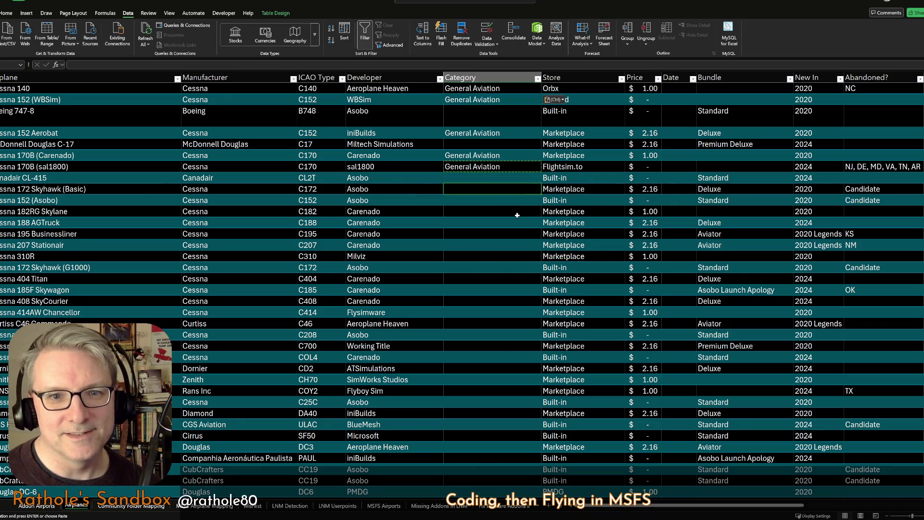
{"action": "key", "text": "Down"}
{"action": "key", "text": "ctrl+v"}
{"action": "key", "text": "ctrl+z"}
{"action": "key", "text": "Up"}
{"action": "key", "text": "Up"}
{"action": "key", "text": "Up"}
{"action": "key", "text": "Up"}
{"action": "key", "text": "Up"}
{"action": "key", "text": "Down"}
{"action": "key", "text": "Down"}
{"action": "key", "text": "Down"}
{"action": "key", "text": "Down"}
{"action": "key", "text": "Down"}
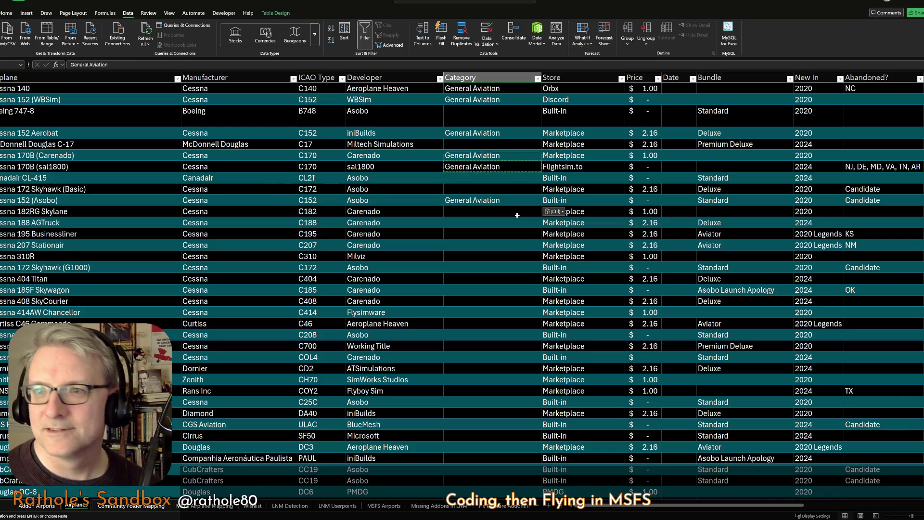
{"action": "key", "text": "Up"}
{"action": "key", "text": "Right"}
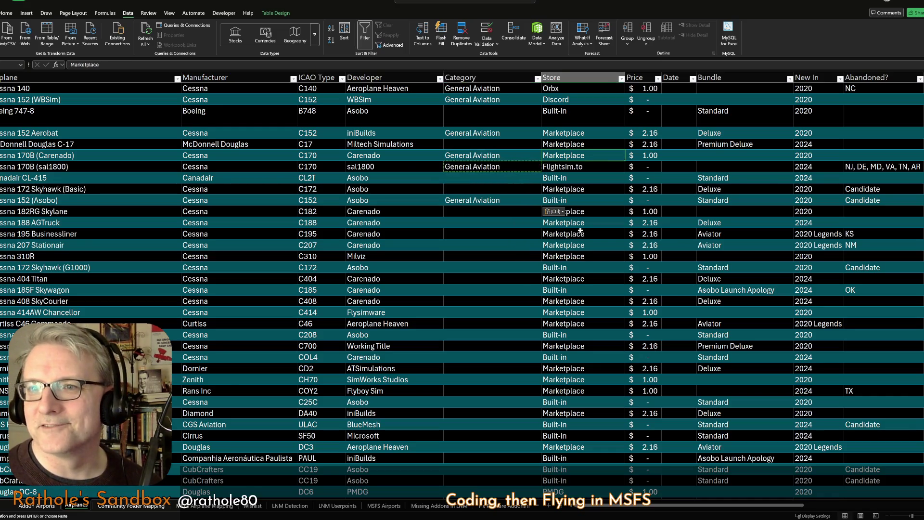
{"action": "scroll", "coordinate": [654, 508], "scroll_direction": "right", "scroll_amount": 1}
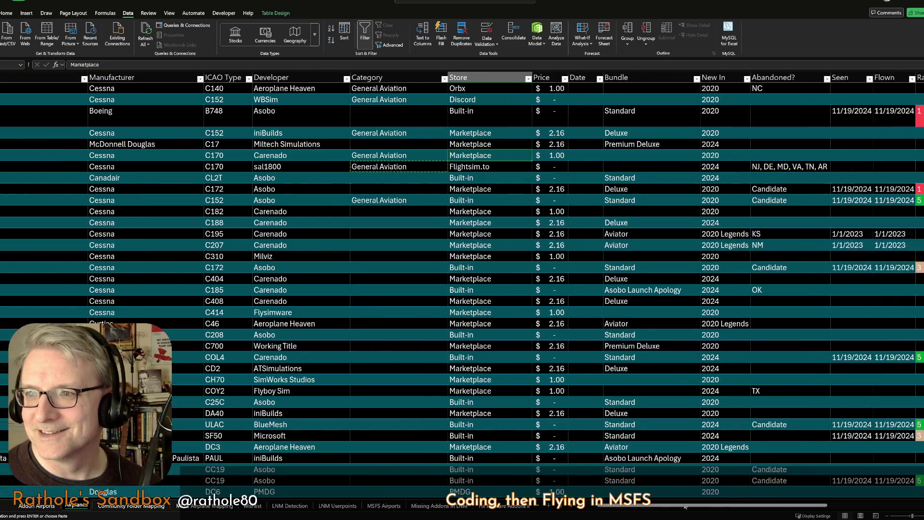
{"action": "scroll", "coordinate": [654, 507], "scroll_direction": "right", "scroll_amount": 1}
{"action": "scroll", "coordinate": [653, 508], "scroll_direction": "right", "scroll_amount": 1}
{"action": "scroll", "coordinate": [653, 508], "scroll_direction": "left", "scroll_amount": 3}
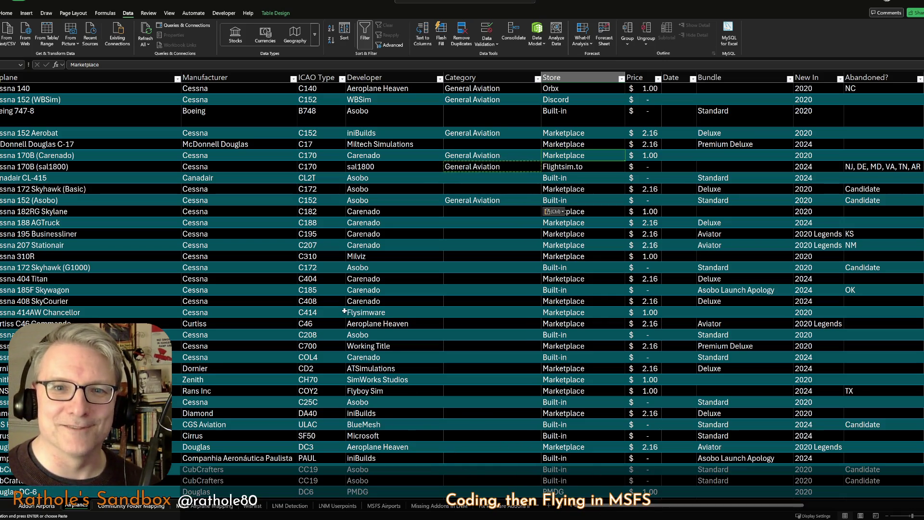
Inspect the Mapped? and Community column formulas, then bring up the Airplane Mapping sheet.
{"action": "left_click", "coordinate": [391, 137]}
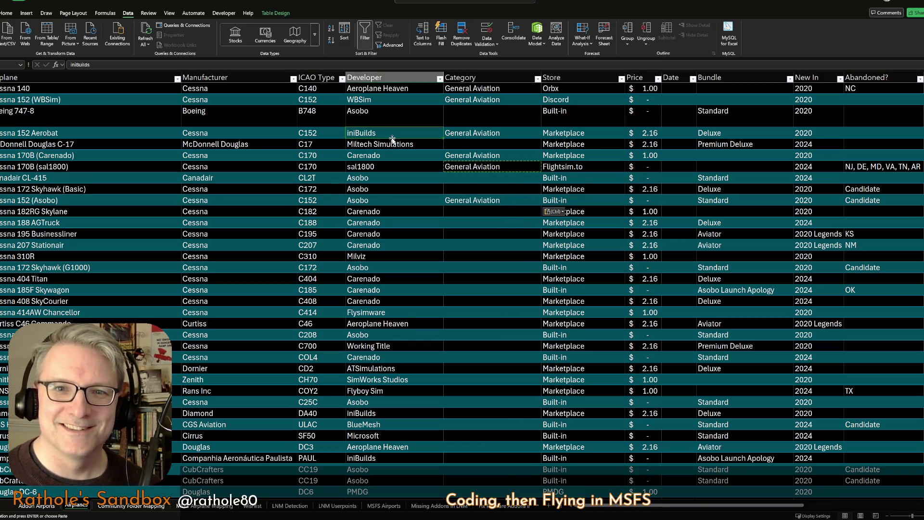
{"action": "left_click_drag", "start_coordinate": [628, 508], "coordinate": [767, 506]}
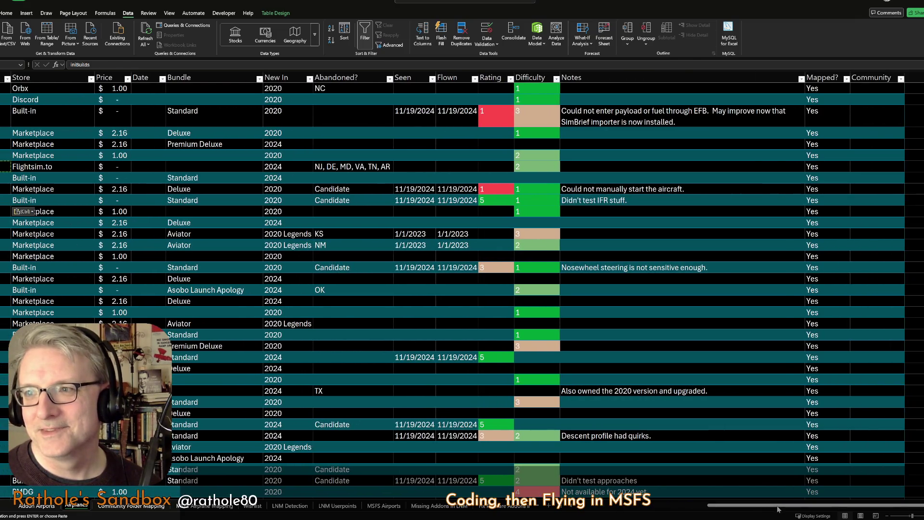
{"action": "left_click", "coordinate": [823, 72]}
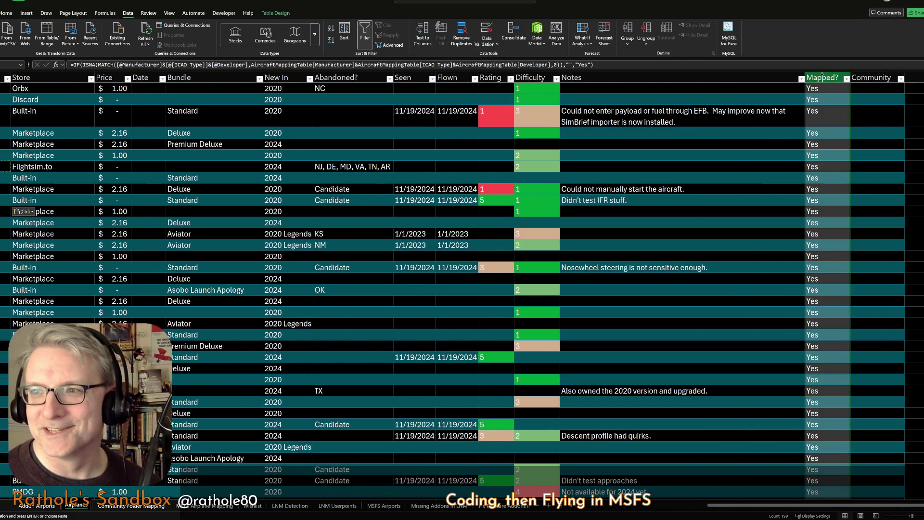
{"action": "left_click_drag", "start_coordinate": [823, 72], "coordinate": [870, 77]}
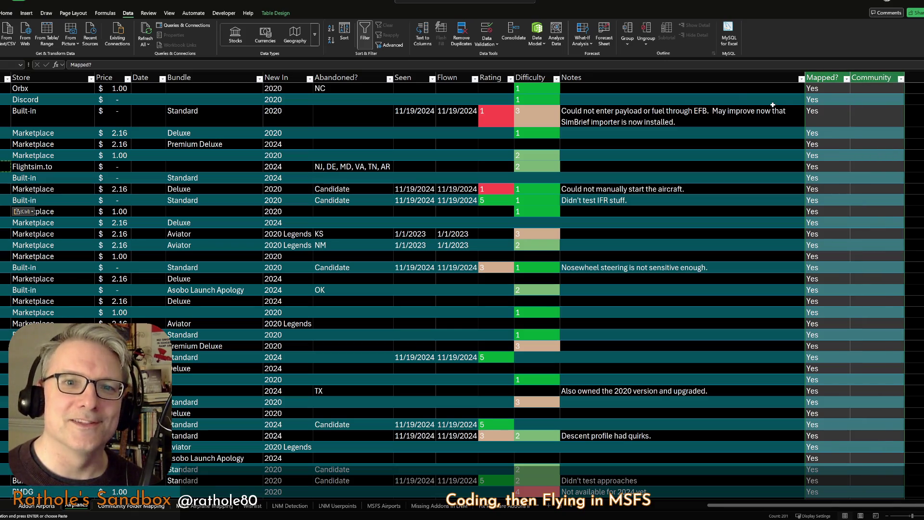
{"action": "left_click", "coordinate": [819, 154]}
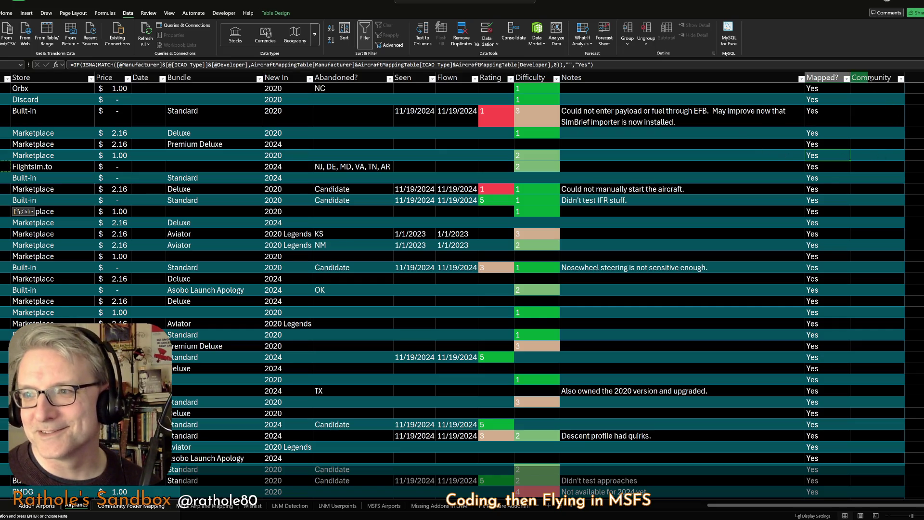
{"action": "left_click", "coordinate": [880, 97]}
{"action": "left_click", "coordinate": [872, 179]}
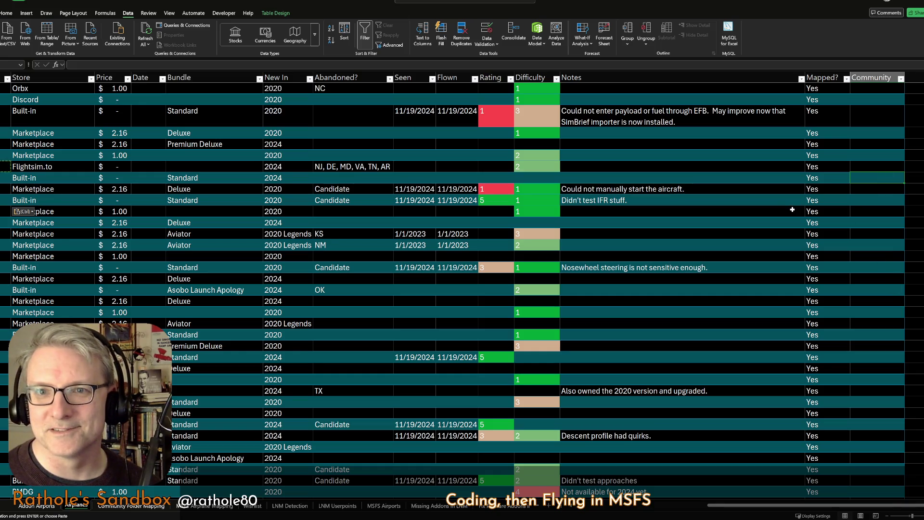
{"action": "left_click", "coordinate": [818, 166]}
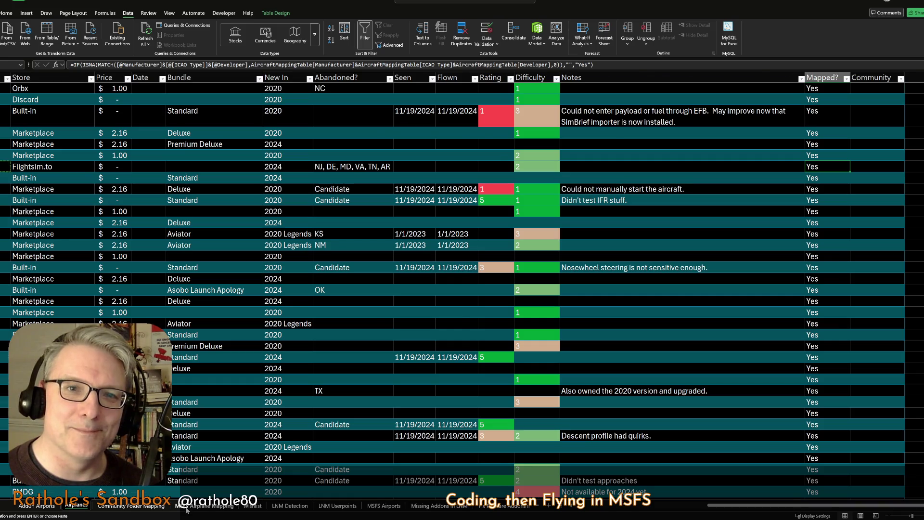
{"action": "left_click", "coordinate": [186, 508]}
{"action": "left_click", "coordinate": [35, 92]}
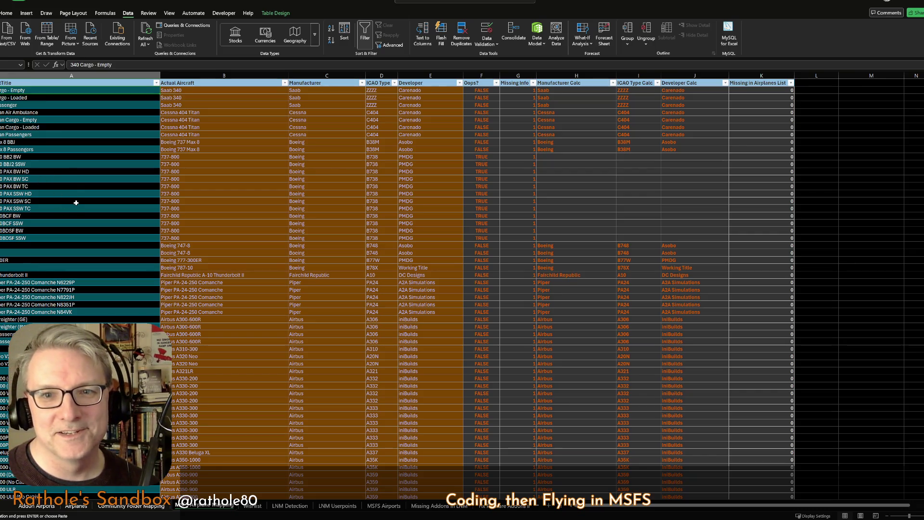
Jump to the mapping table's last rows, glance across the Addon Airports sheet, and return to MSFS Airplane Mapping.
{"action": "left_click", "coordinate": [76, 203]}
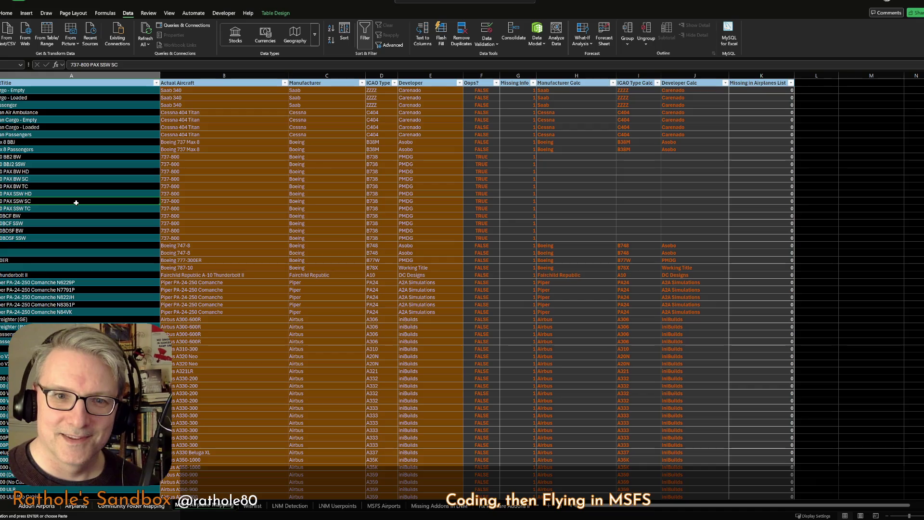
{"action": "key", "text": "ctrl+Down"}
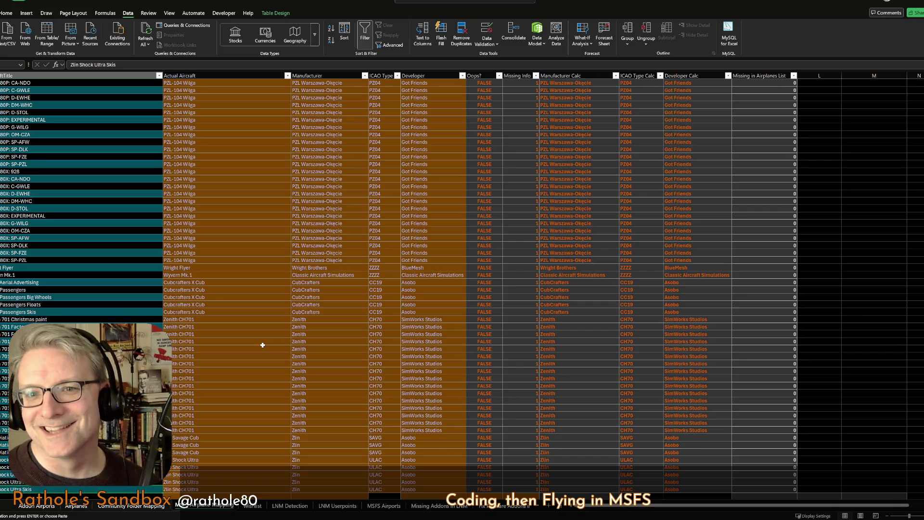
{"action": "left_click", "coordinate": [33, 506]}
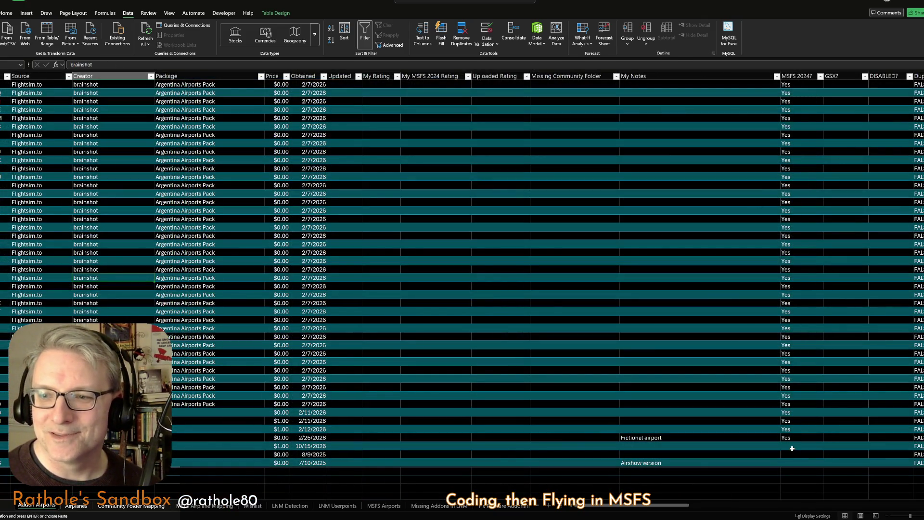
{"action": "left_click", "coordinate": [792, 448]}
{"action": "key", "text": "Right"}
{"action": "key", "text": "Right"}
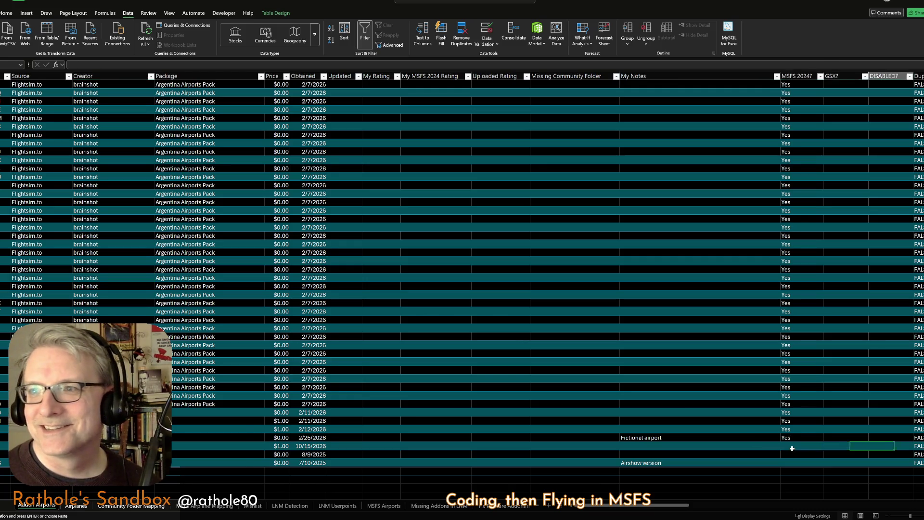
{"action": "key", "text": "Right"}
{"action": "key", "text": "Right"}
{"action": "key", "text": "Right"}
{"action": "key", "text": "Right"}
{"action": "key", "text": "Right"}
{"action": "key", "text": "Right"}
{"action": "key", "text": "Right"}
{"action": "key", "text": "Right"}
{"action": "key", "text": "Right"}
{"action": "key", "text": "Right"}
{"action": "key", "text": "Right"}
{"action": "key", "text": "Right"}
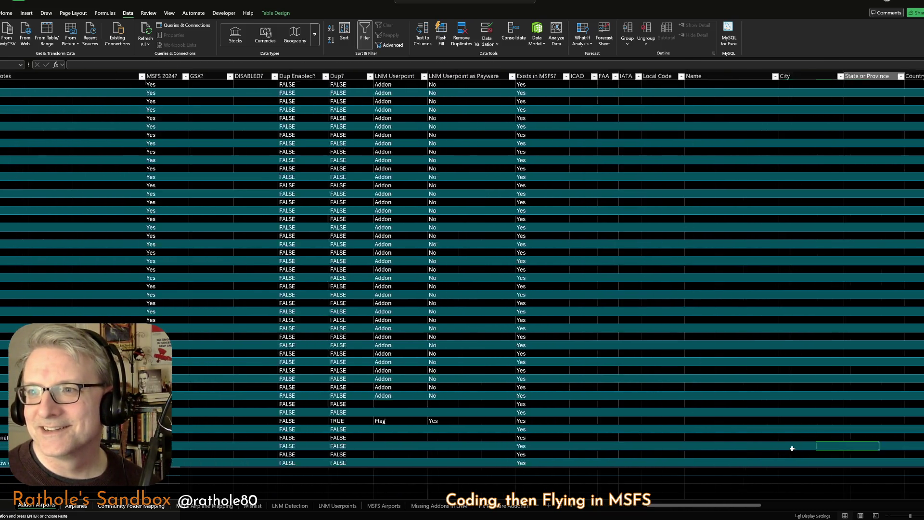
{"action": "key", "text": "Right"}
{"action": "key", "text": "Right"}
{"action": "key", "text": "Right"}
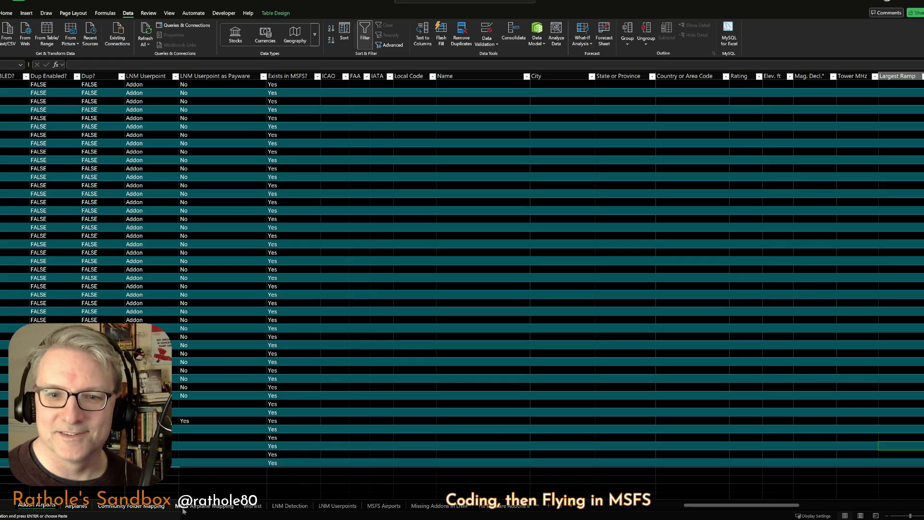
{"action": "left_click", "coordinate": [181, 506]}
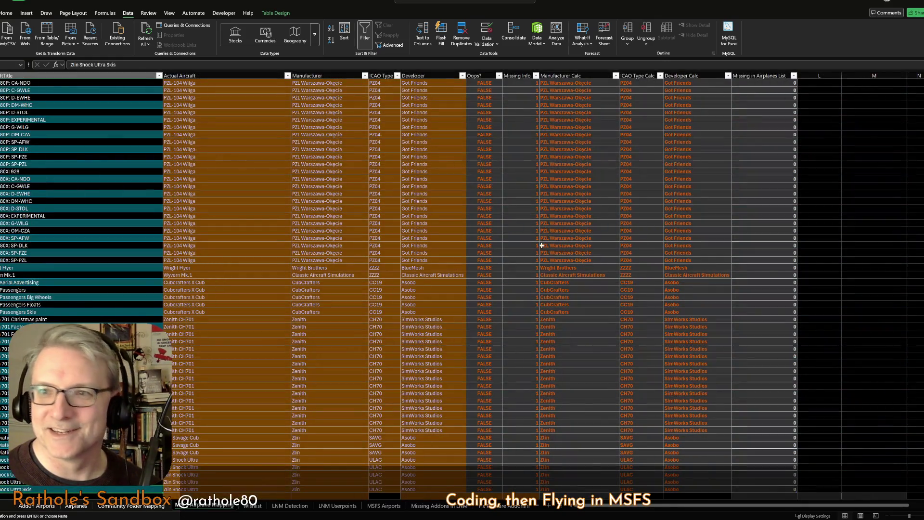
{"action": "left_click", "coordinate": [761, 105]}
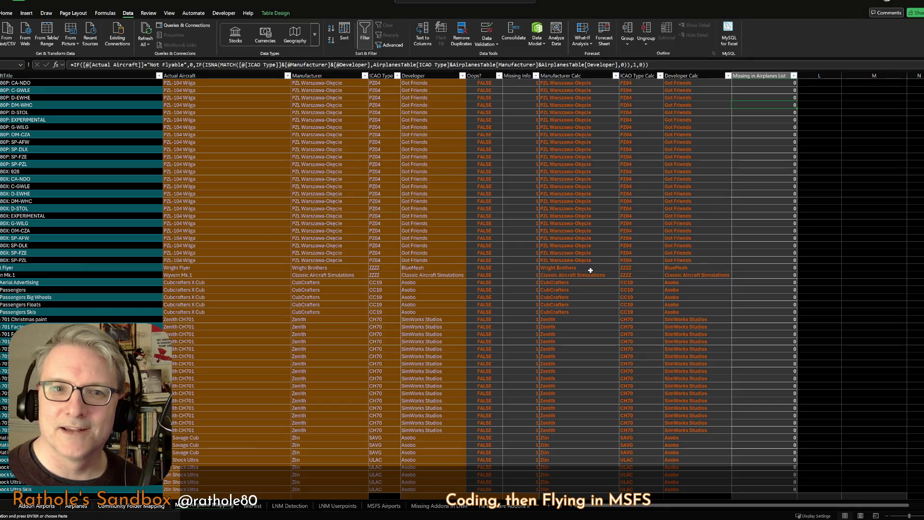
{"action": "key", "text": "ctrl+Home"}
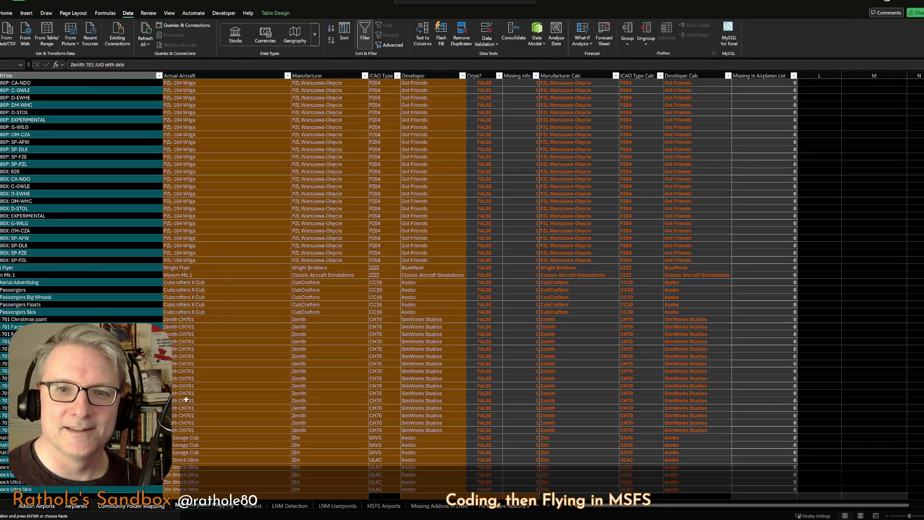
{"action": "scroll", "coordinate": [197, 134], "scroll_direction": "down", "scroll_amount": 9}
{"action": "scroll", "coordinate": [197, 134], "scroll_direction": "up", "scroll_amount": 9}
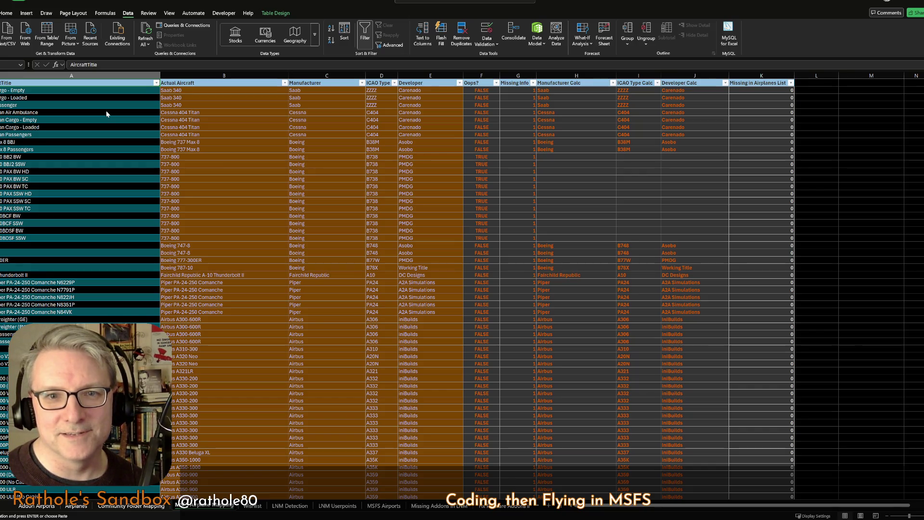
Check the Missing in Airplanes List formula and the Addon Airports list, then bring up Community Folder Mapping.
{"action": "left_click", "coordinate": [739, 179]}
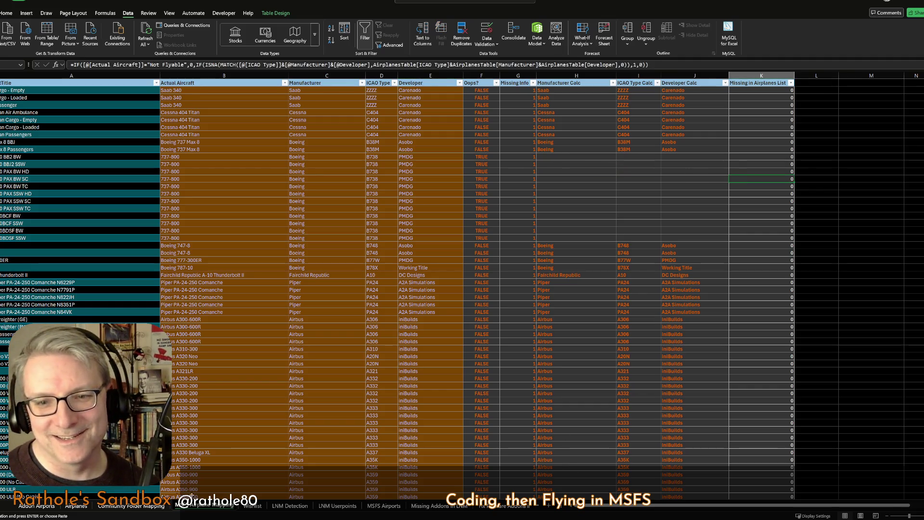
{"action": "left_click", "coordinate": [36, 505]}
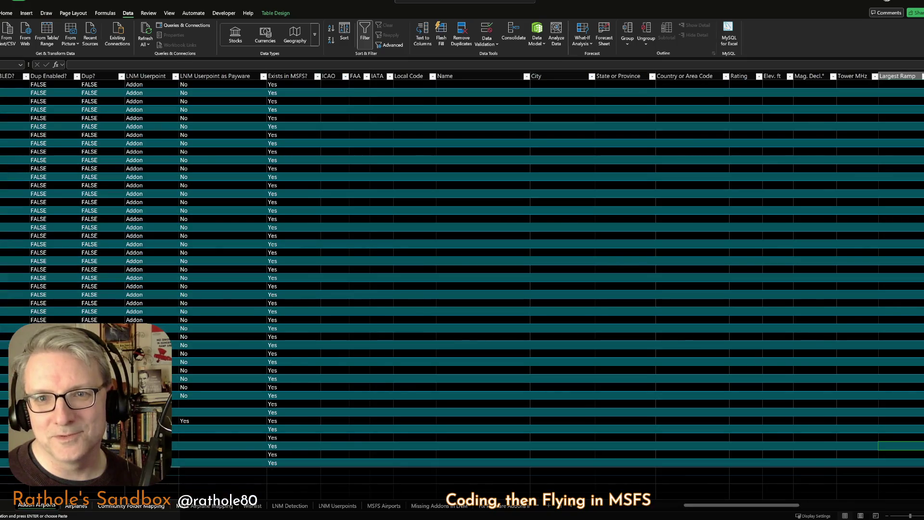
{"action": "key", "text": "ctrl+Home"}
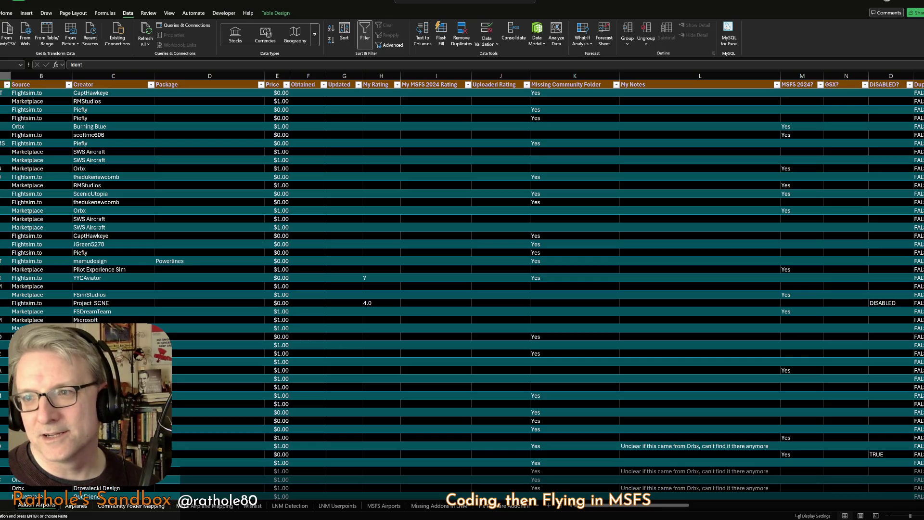
{"action": "scroll", "coordinate": [183, 382], "scroll_direction": "down", "scroll_amount": 10}
{"action": "scroll", "coordinate": [183, 382], "scroll_direction": "down", "scroll_amount": 10}
{"action": "scroll", "coordinate": [183, 382], "scroll_direction": "down", "scroll_amount": 10}
{"action": "scroll", "coordinate": [184, 383], "scroll_direction": "down", "scroll_amount": 10}
{"action": "scroll", "coordinate": [183, 382], "scroll_direction": "up", "scroll_amount": 10}
{"action": "scroll", "coordinate": [184, 383], "scroll_direction": "down", "scroll_amount": 5}
{"action": "scroll", "coordinate": [183, 382], "scroll_direction": "down", "scroll_amount": 1}
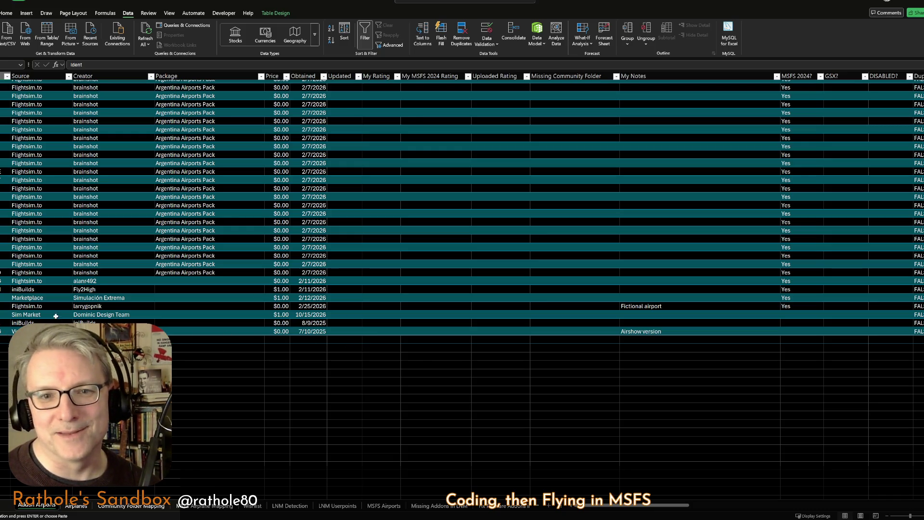
{"action": "left_click", "coordinate": [101, 330]}
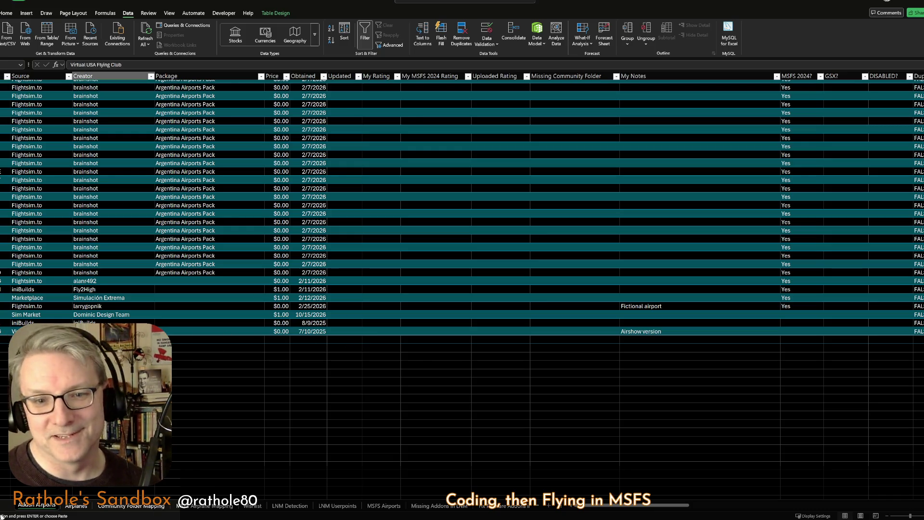
{"action": "left_click", "coordinate": [74, 505]}
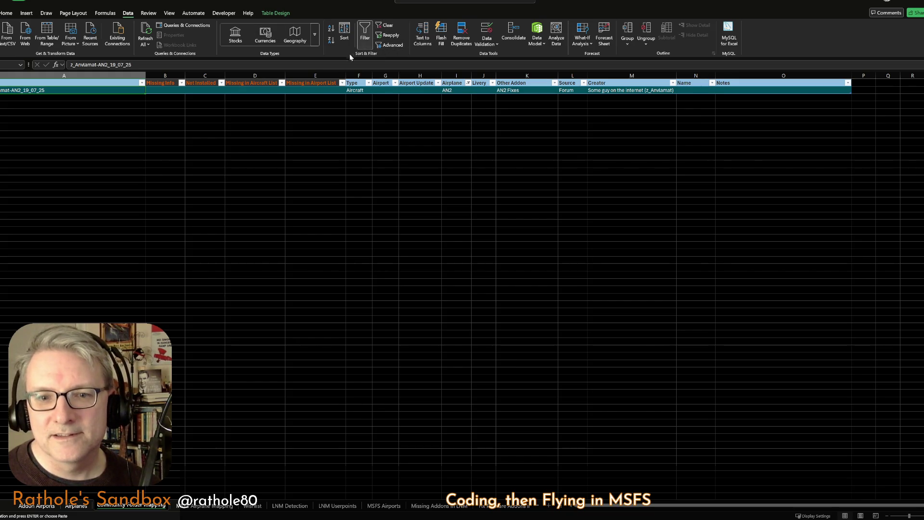
{"action": "scroll", "coordinate": [72, 505], "scroll_direction": "down", "scroll_amount": 3}
{"action": "scroll", "coordinate": [73, 505], "scroll_direction": "down", "scroll_amount": 3}
{"action": "scroll", "coordinate": [217, 505], "scroll_direction": "down", "scroll_amount": 1}
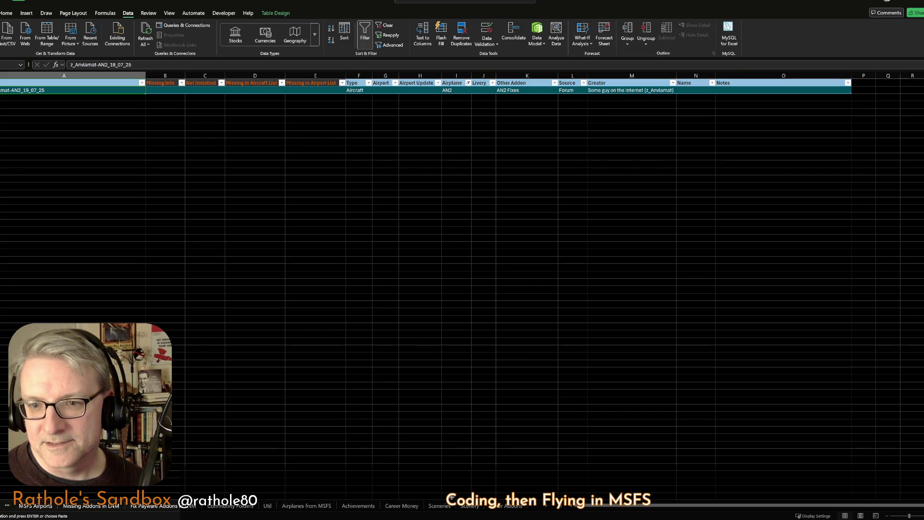
Show the Community Folders sheet with the Queries & Connections pane to refresh its 335-row query.
{"action": "left_click", "coordinate": [238, 506]}
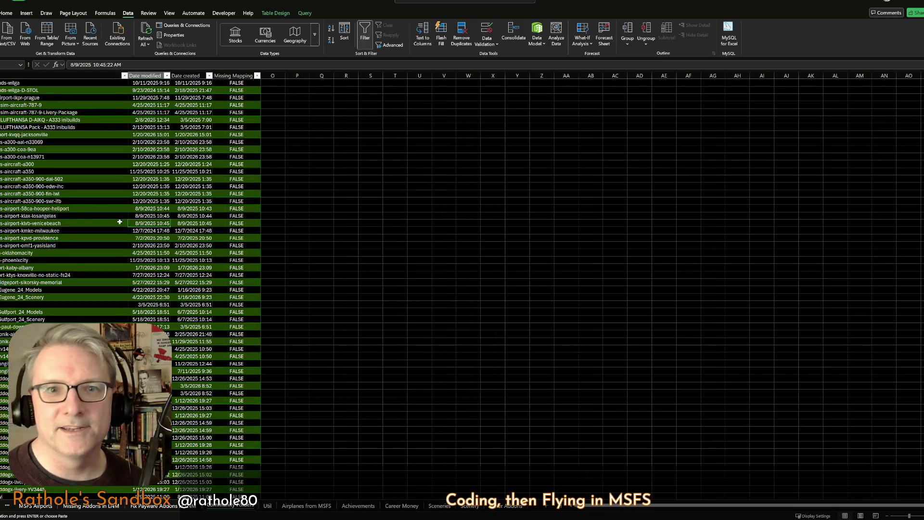
{"action": "left_click", "coordinate": [29, 194]}
{"action": "scroll", "coordinate": [51, 216], "scroll_direction": "down", "scroll_amount": 6}
{"action": "left_click", "coordinate": [65, 90]}
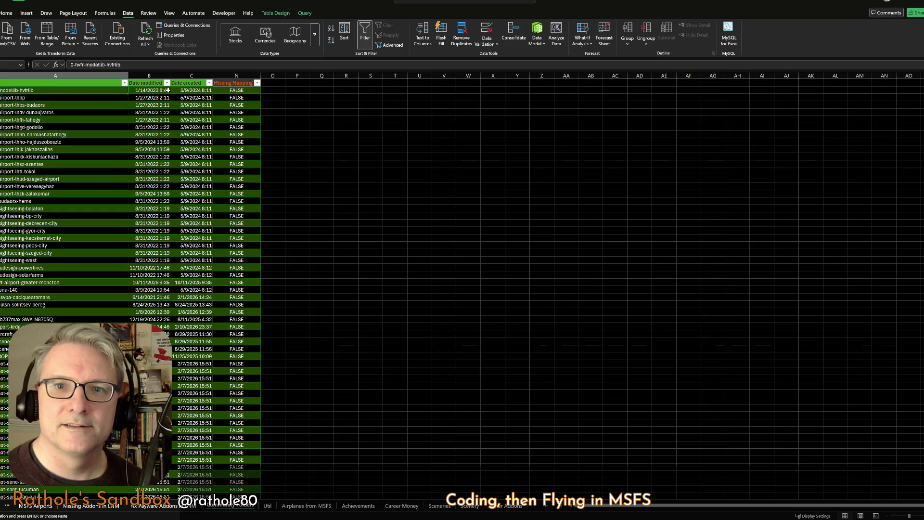
{"action": "left_click", "coordinate": [181, 27]}
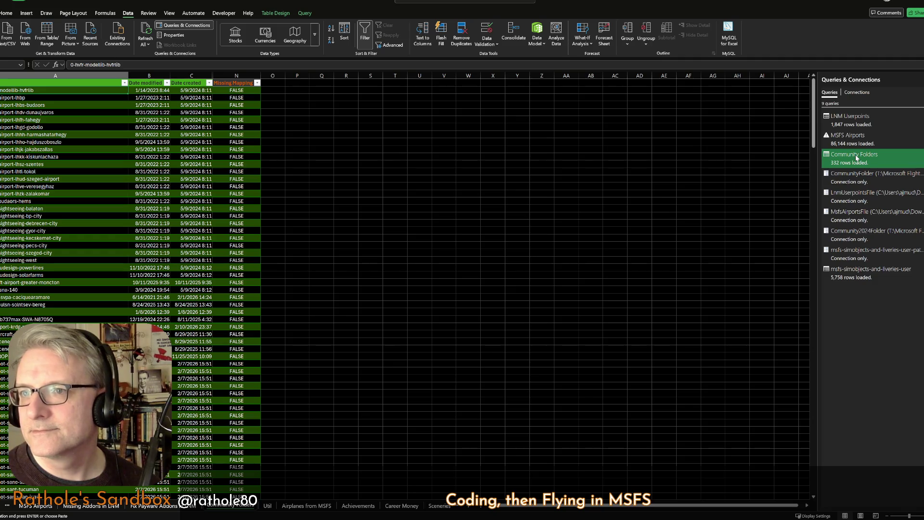
Review the remaining unmapped folder rows such as modellib-hvfrlib, lhbs-budaors and lhfh-fahegy.
{"action": "left_click", "coordinate": [62, 119]}
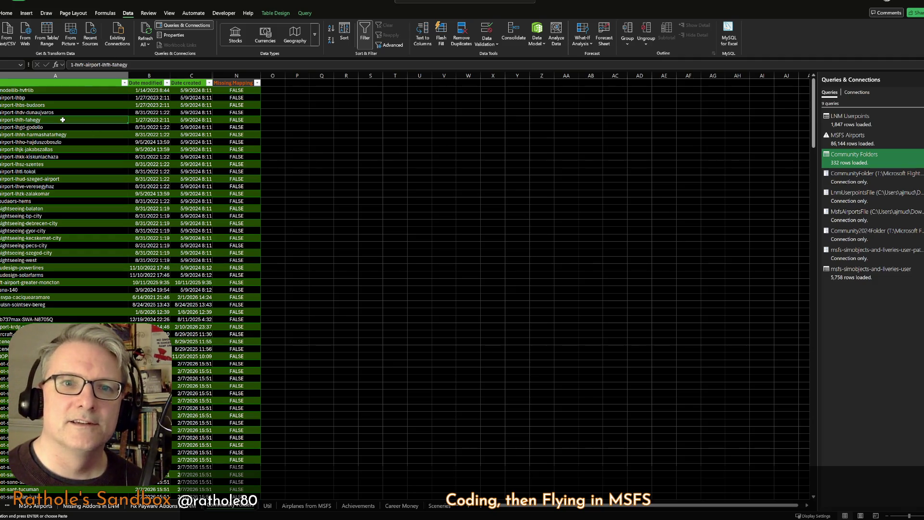
{"action": "left_click", "coordinate": [71, 105]}
{"action": "left_click", "coordinate": [75, 92]}
{"action": "scroll", "coordinate": [75, 92], "scroll_direction": "up", "scroll_amount": 4, "text": "ctrl"}
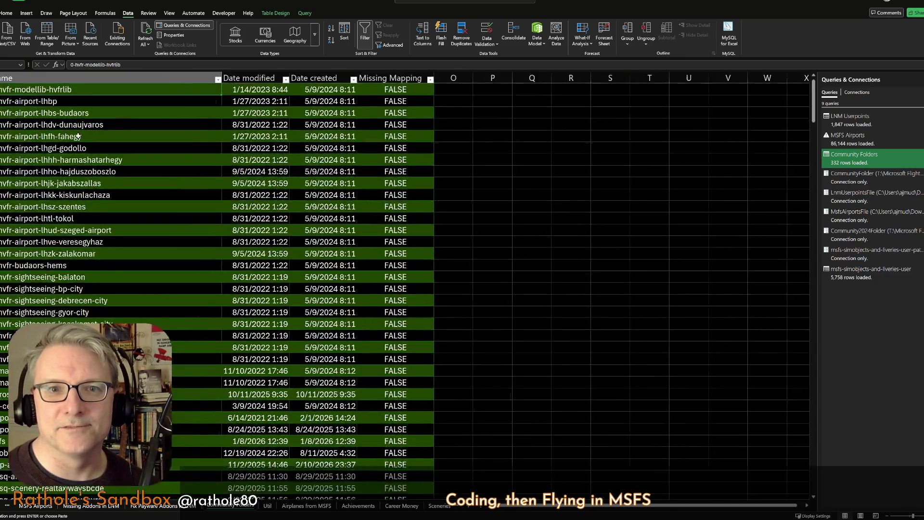
{"action": "scroll", "coordinate": [69, 75], "scroll_direction": "up", "scroll_amount": 1}
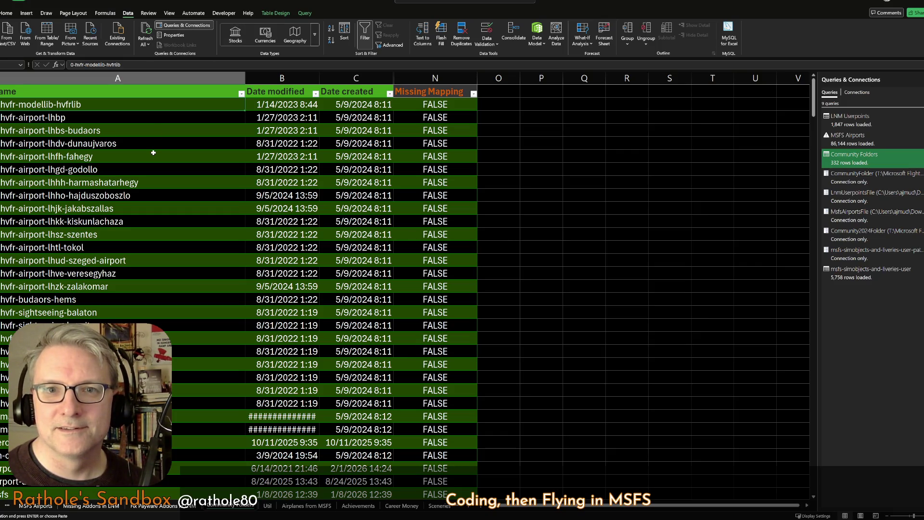
{"action": "left_click", "coordinate": [140, 130]}
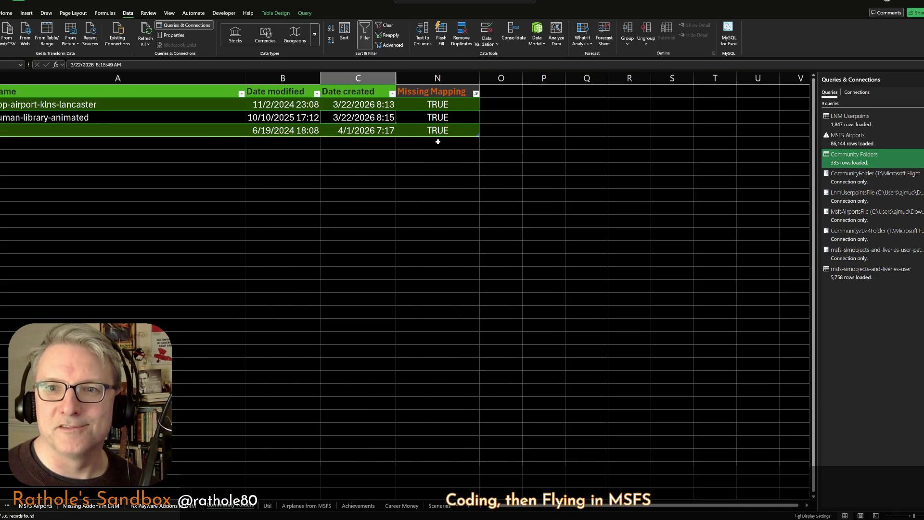
Check the klns-lancaster and kbtv-burlington rows and the Missing Mapping formula, then return to Community Folder Mapping.
{"action": "left_click", "coordinate": [92, 104]}
{"action": "left_click", "coordinate": [44, 130]}
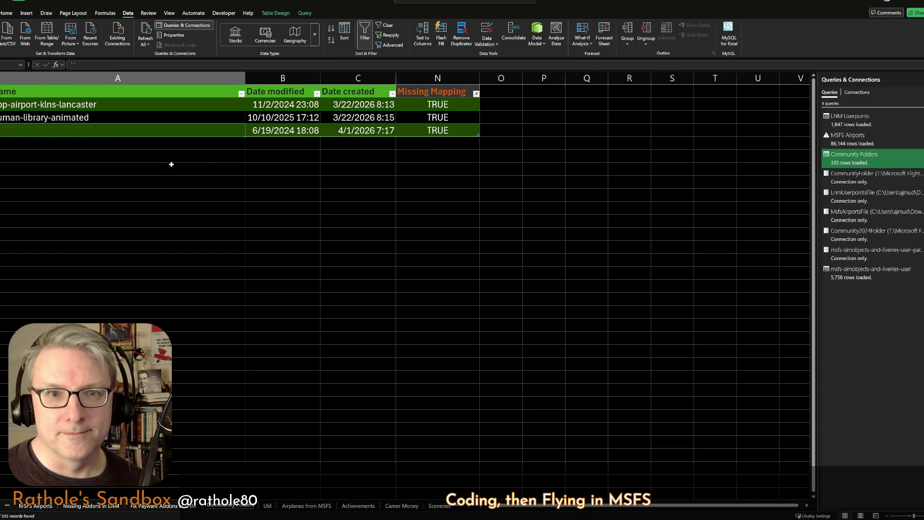
{"action": "left_click", "coordinate": [119, 104]}
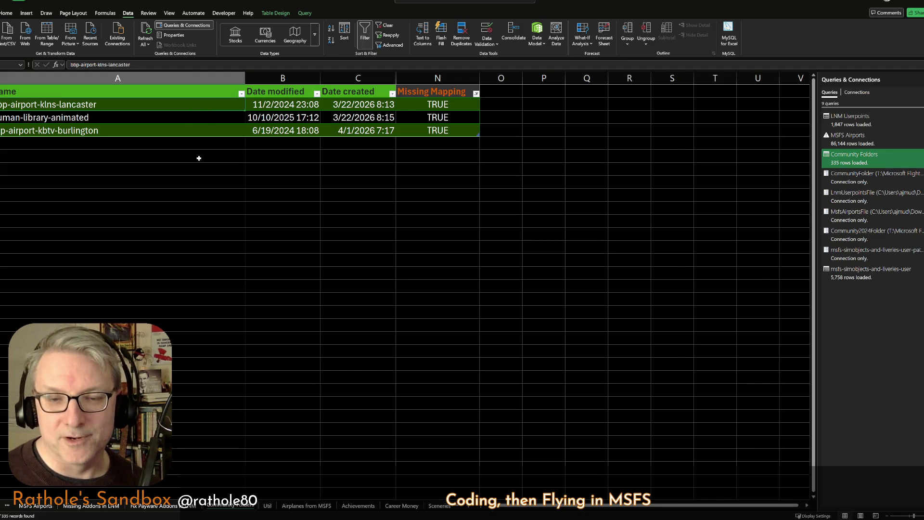
{"action": "left_click", "coordinate": [425, 106]}
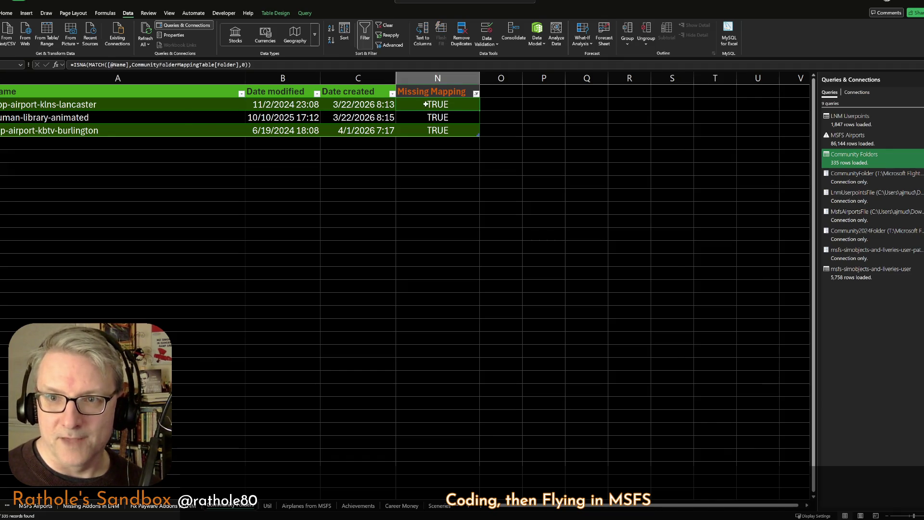
{"action": "scroll", "coordinate": [232, 505], "scroll_direction": "up", "scroll_amount": 2}
{"action": "scroll", "coordinate": [231, 506], "scroll_direction": "up", "scroll_amount": 2}
{"action": "scroll", "coordinate": [231, 505], "scroll_direction": "up", "scroll_amount": 2}
{"action": "scroll", "coordinate": [231, 505], "scroll_direction": "up", "scroll_amount": 2}
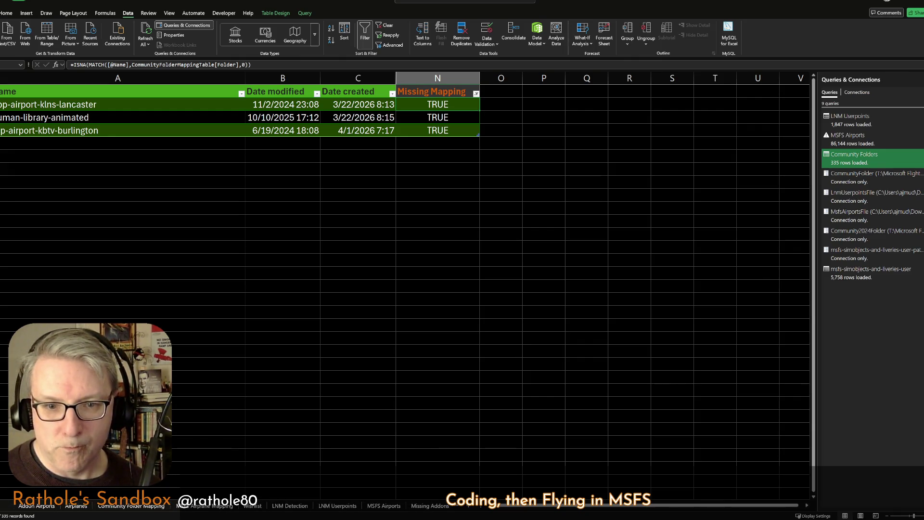
{"action": "left_click", "coordinate": [132, 505]}
{"action": "scroll", "coordinate": [85, 94], "scroll_direction": "up", "scroll_amount": 2}
{"action": "scroll", "coordinate": [85, 95], "scroll_direction": "up", "scroll_amount": 2}
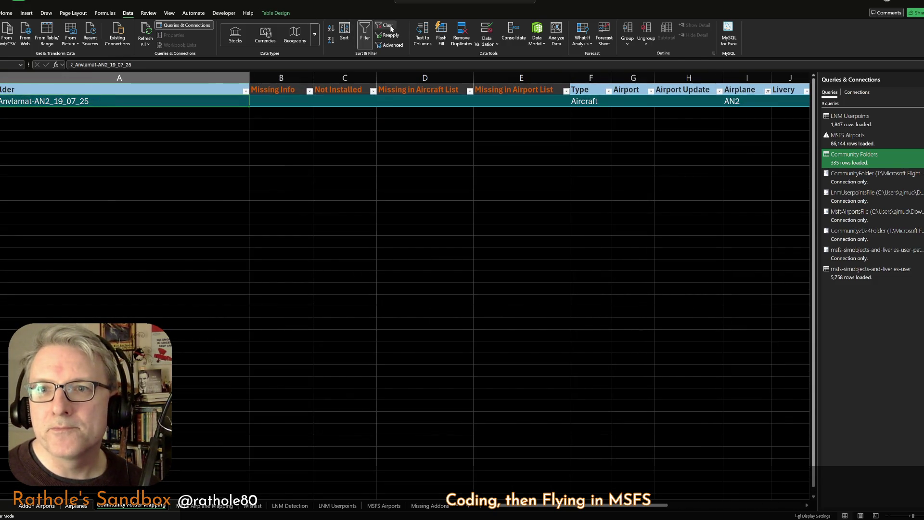
Clear the folder-mapping filter, then switch to the Addon Airports sheet.
{"action": "left_click", "coordinate": [391, 26]}
{"action": "left_click", "coordinate": [90, 124]}
{"action": "scroll", "coordinate": [90, 124], "scroll_direction": "down", "scroll_amount": 5}
{"action": "scroll", "coordinate": [90, 124], "scroll_direction": "down", "scroll_amount": 4}
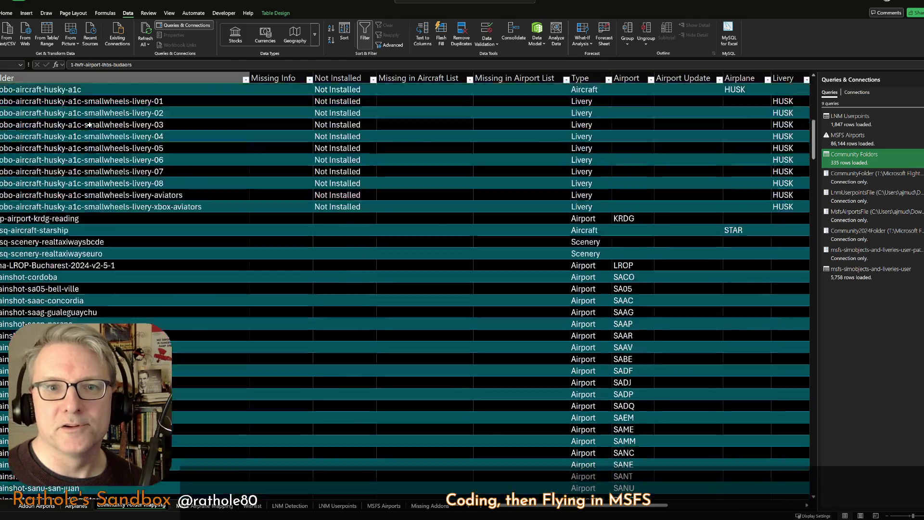
{"action": "scroll", "coordinate": [337, 173], "scroll_direction": "up", "scroll_amount": 11}
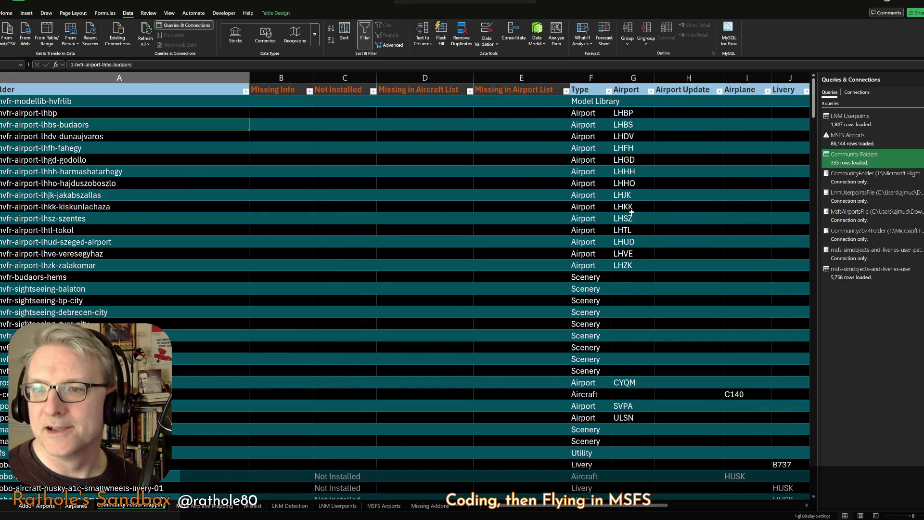
{"action": "scroll", "coordinate": [570, 445], "scroll_direction": "right", "scroll_amount": 3}
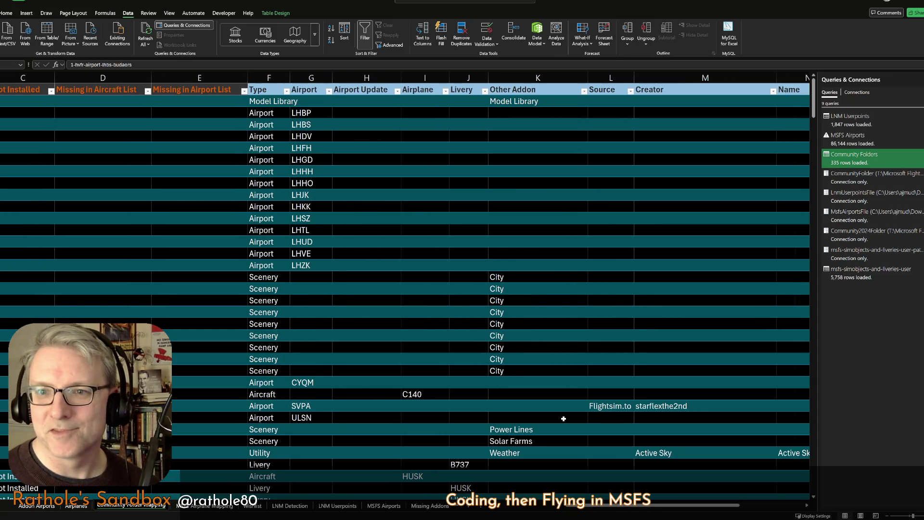
{"action": "scroll", "coordinate": [409, 298], "scroll_direction": "down", "scroll_amount": 8}
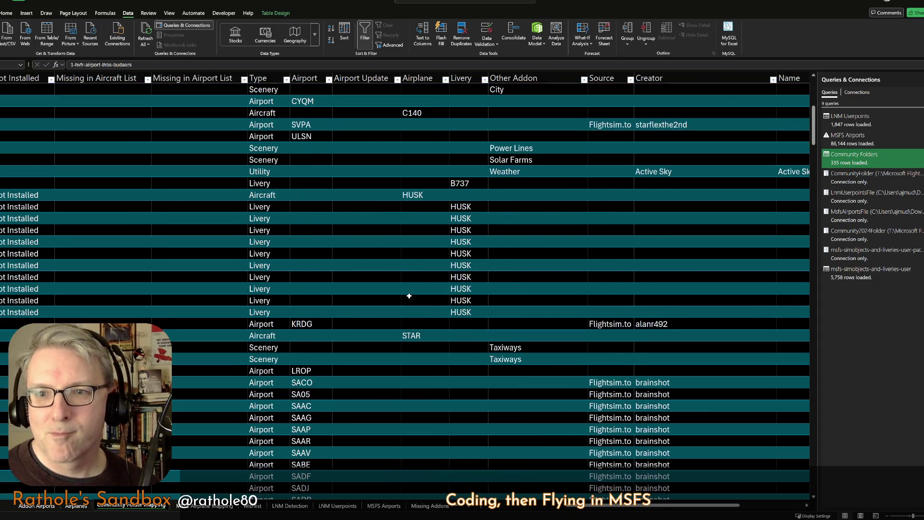
{"action": "scroll", "coordinate": [605, 363], "scroll_direction": "down", "scroll_amount": 11}
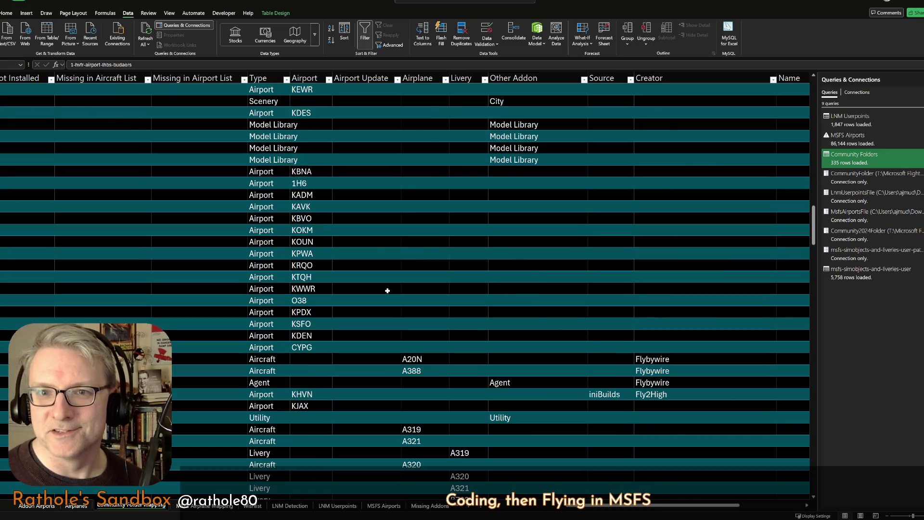
{"action": "scroll", "coordinate": [388, 293], "scroll_direction": "down", "scroll_amount": 1}
{"action": "scroll", "coordinate": [389, 287], "scroll_direction": "up", "scroll_amount": 20}
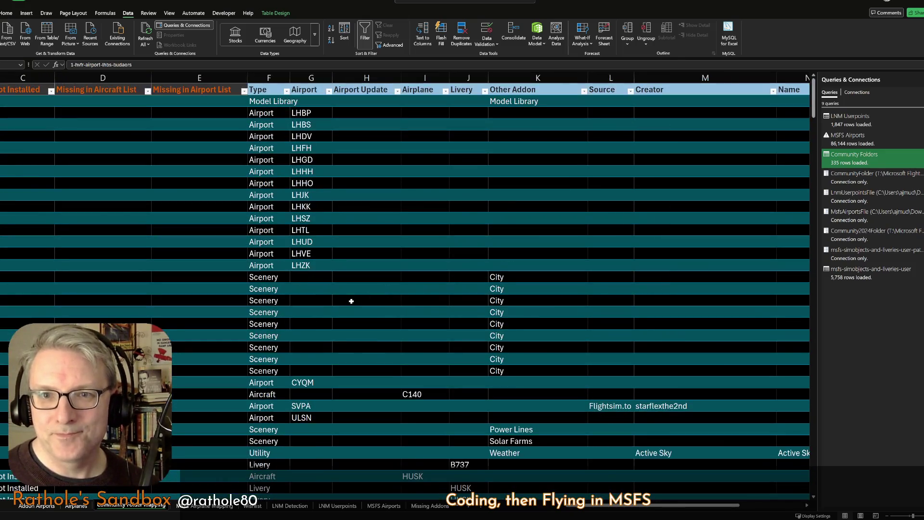
{"action": "left_click_drag", "start_coordinate": [542, 508], "coordinate": [498, 511]}
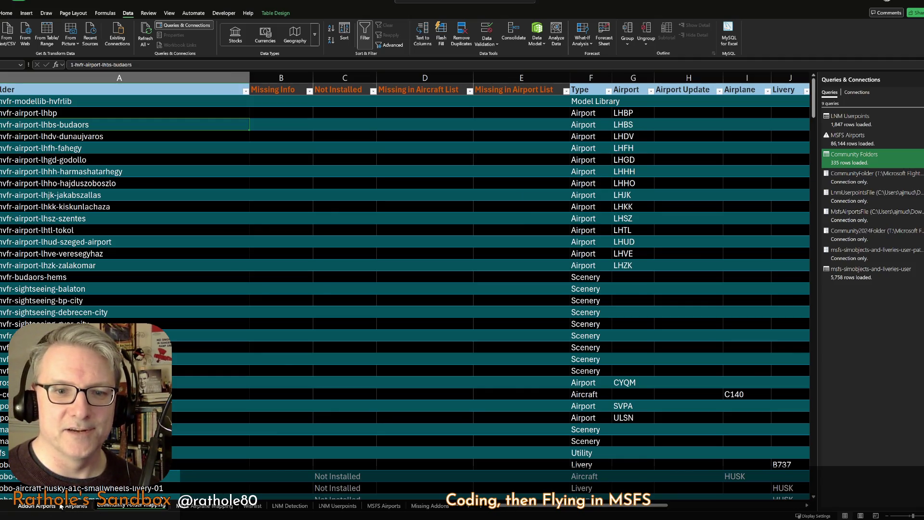
{"action": "left_click", "coordinate": [37, 506]}
{"action": "scroll", "coordinate": [127, 251], "scroll_direction": "up", "scroll_amount": 2, "text": "ctrl"}
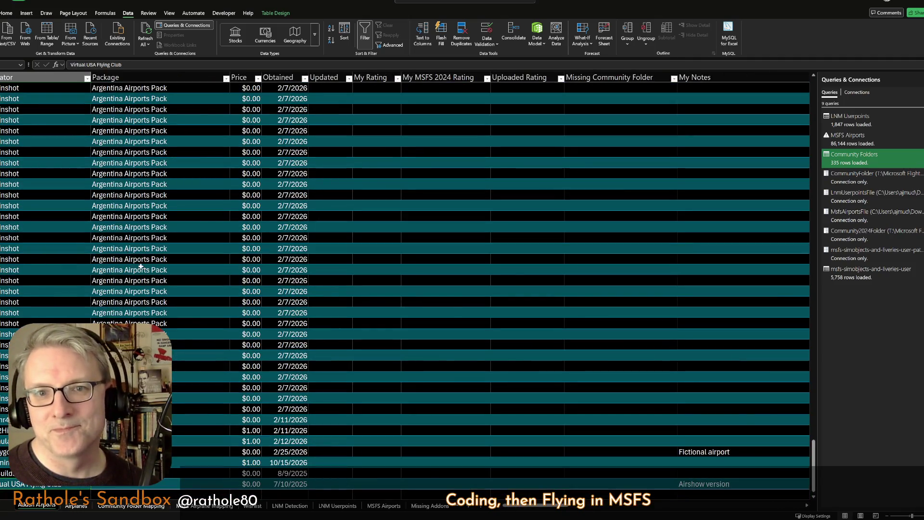
{"action": "left_click_drag", "start_coordinate": [506, 508], "coordinate": [571, 508]}
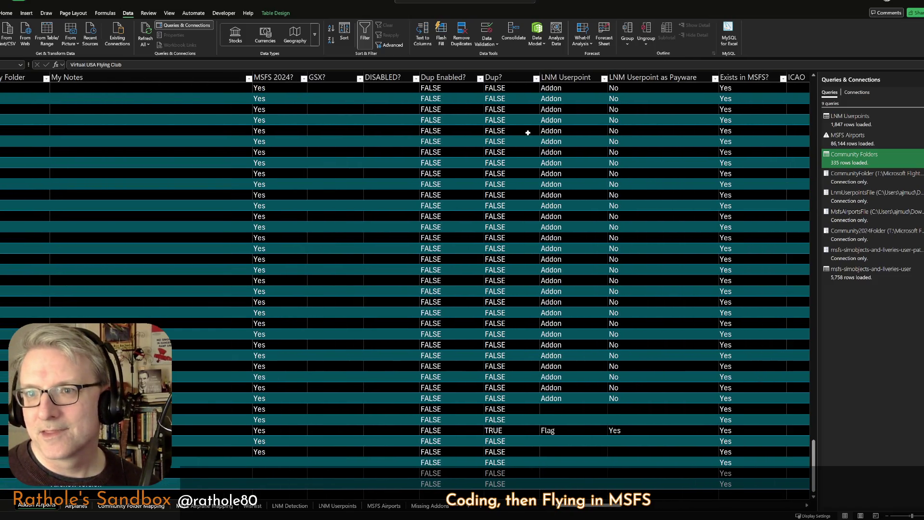
{"action": "left_click", "coordinate": [403, 128]}
{"action": "key", "text": "Left"}
{"action": "key", "text": "Left"}
{"action": "key", "text": "Left"}
{"action": "key", "text": "Left"}
{"action": "key", "text": "Left"}
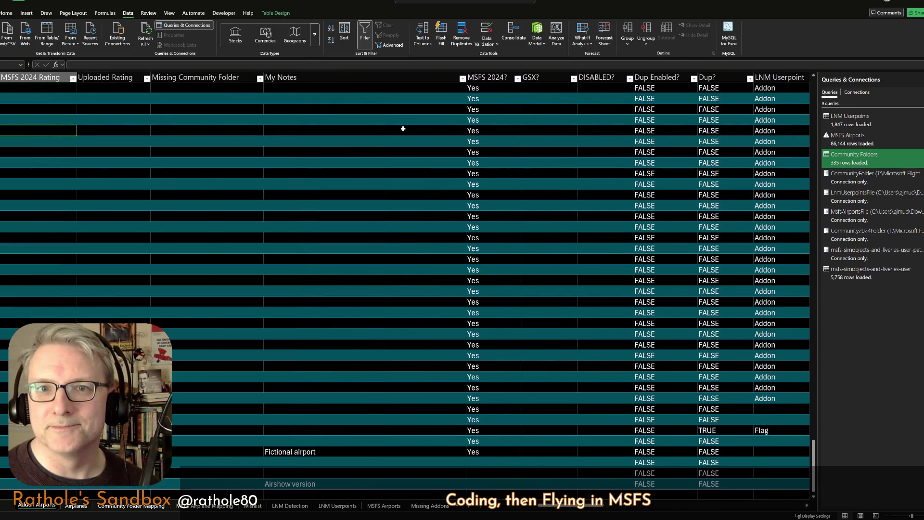
{"action": "key", "text": "Left"}
{"action": "left_click", "coordinate": [289, 140]}
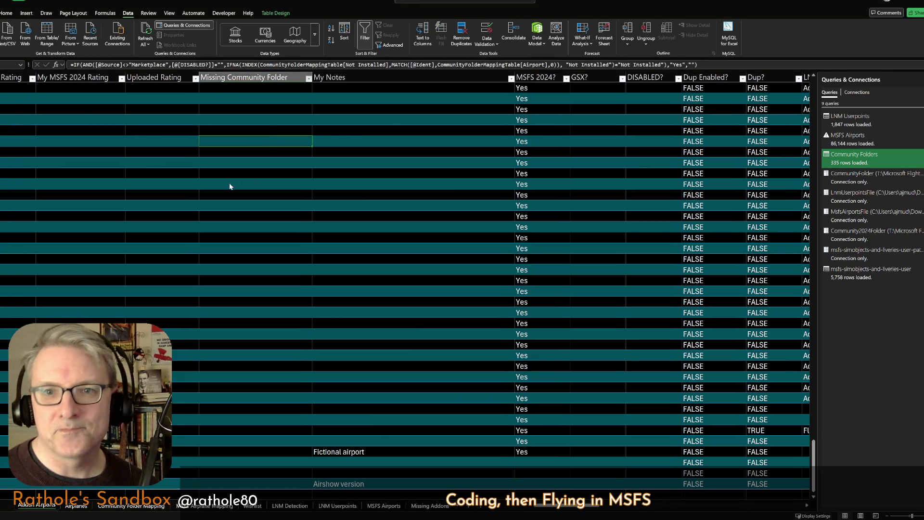
{"action": "left_click", "coordinate": [220, 238]}
{"action": "key", "text": "ctrl+Home"}
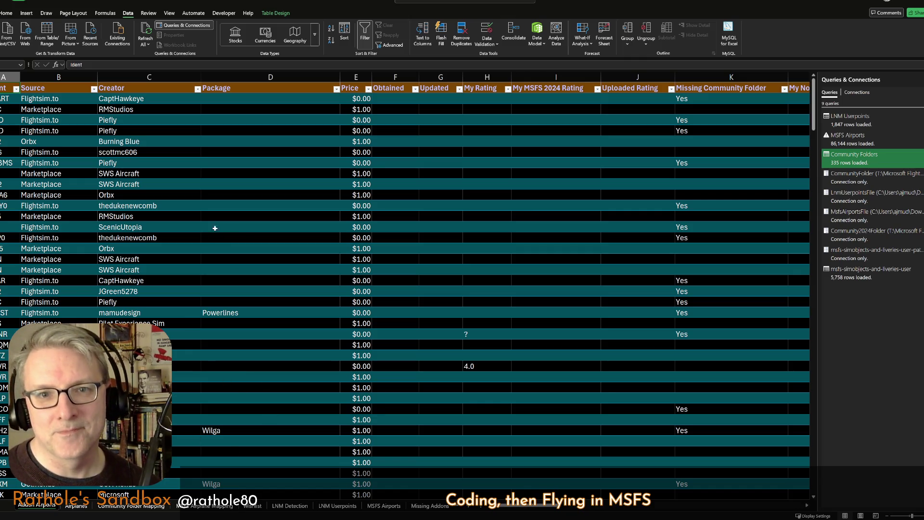
{"action": "left_click", "coordinate": [282, 400]}
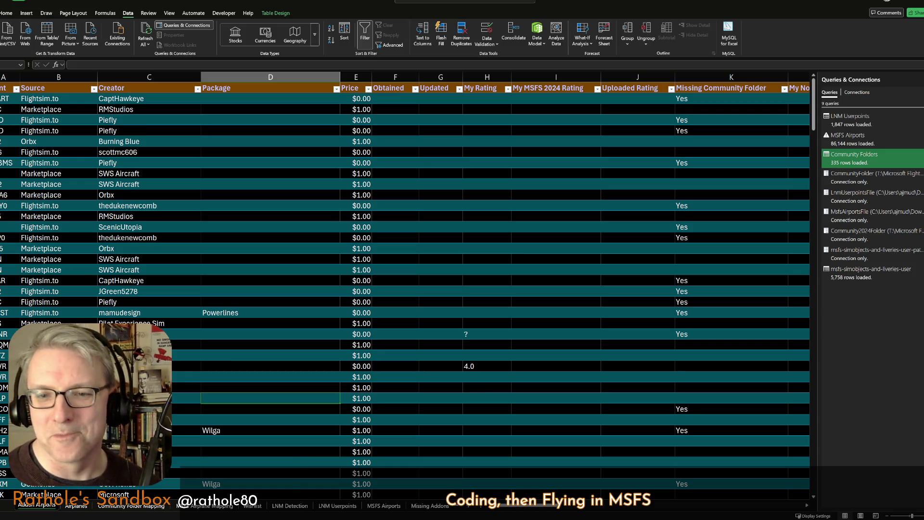
{"action": "key", "text": "Left"}
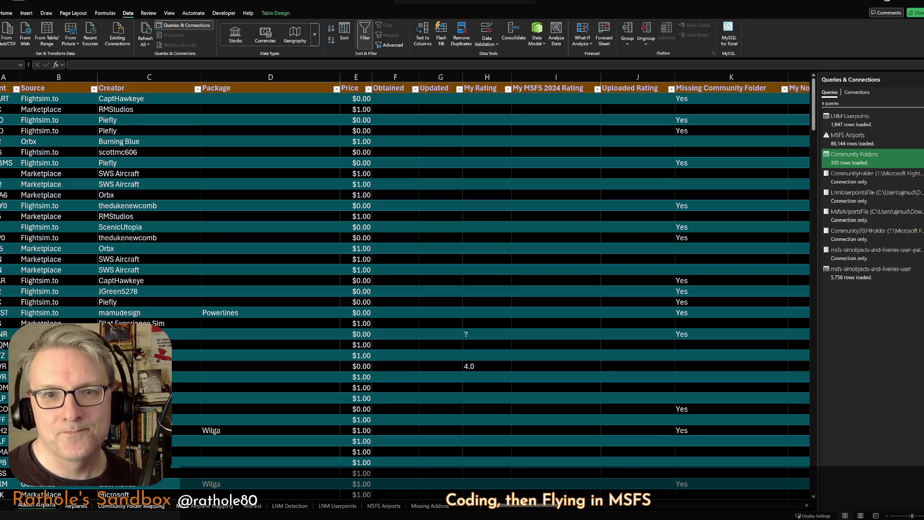
{"action": "key", "text": "Right"}
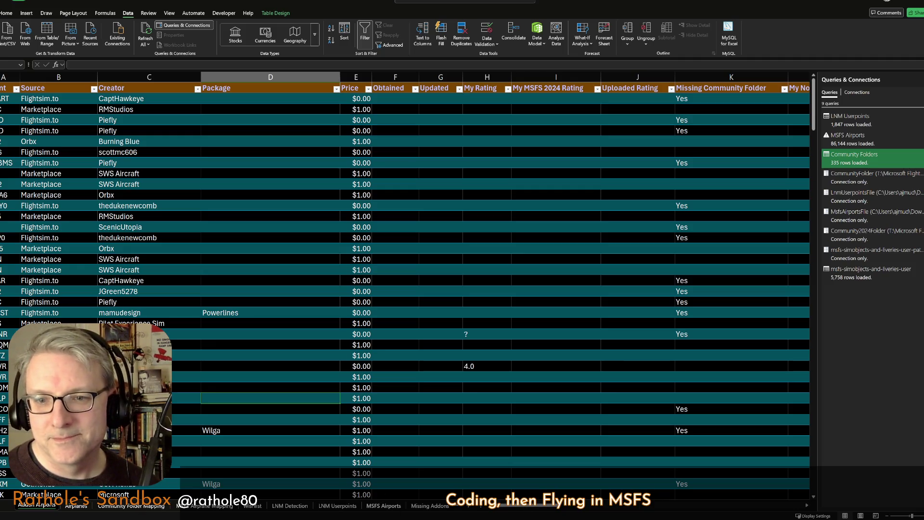
Review the MSFS Airports and LNM Userpoints sheets, then show the LNM Detection sheet.
{"action": "left_click", "coordinate": [395, 506]}
{"action": "left_click", "coordinate": [353, 507]}
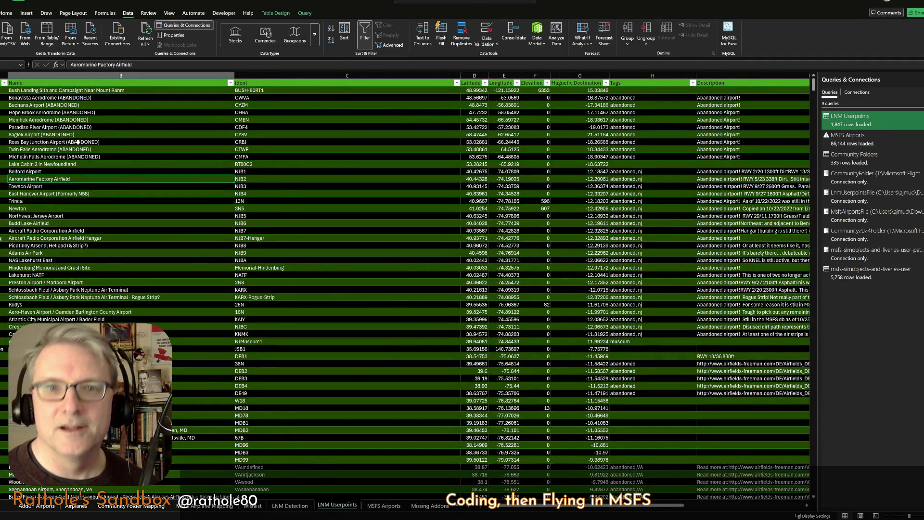
{"action": "scroll", "coordinate": [78, 142], "scroll_direction": "up", "scroll_amount": 1, "text": "ctrl"}
{"action": "scroll", "coordinate": [79, 216], "scroll_direction": "up", "scroll_amount": 1, "text": "ctrl"}
{"action": "scroll", "coordinate": [79, 217], "scroll_direction": "up", "scroll_amount": 1, "text": "ctrl"}
{"action": "scroll", "coordinate": [80, 217], "scroll_direction": "up", "scroll_amount": 3}
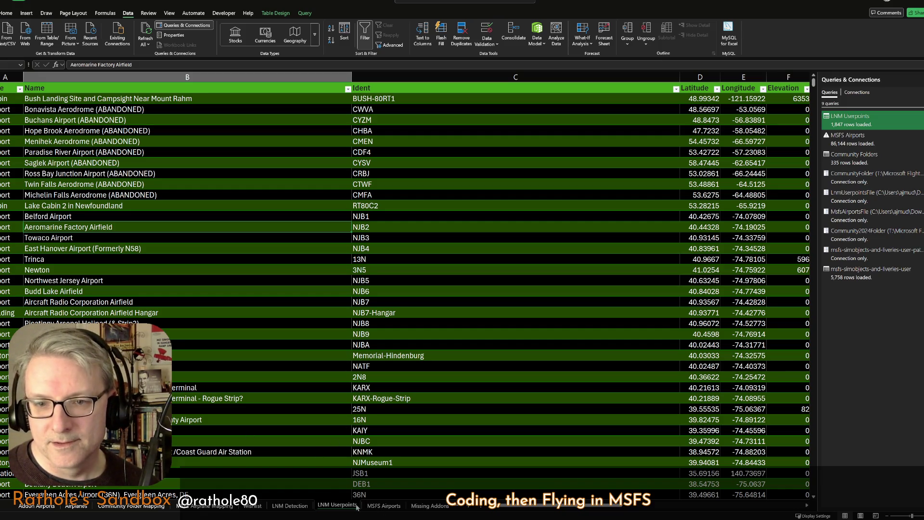
{"action": "left_click", "coordinate": [290, 506]}
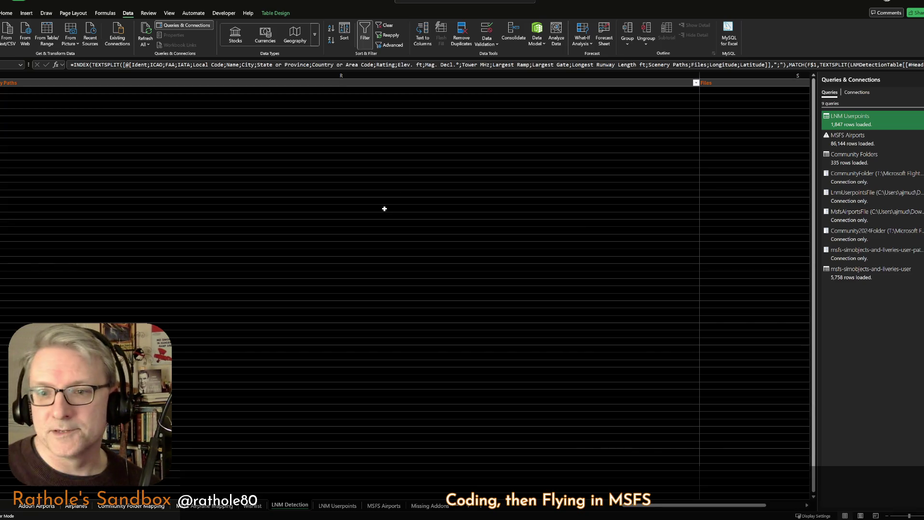
{"action": "scroll", "coordinate": [287, 258], "scroll_direction": "left", "scroll_amount": 10}
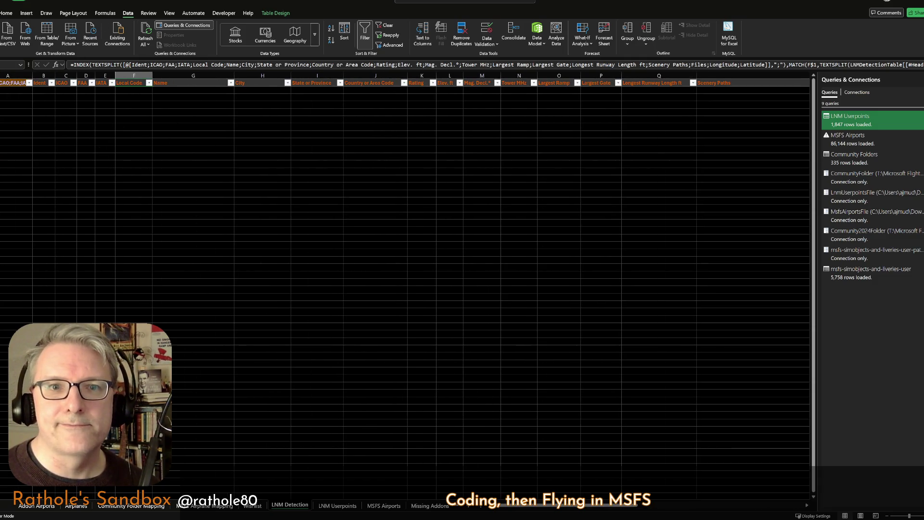
Select the first data row of the LNM Detection table, then deselect it.
{"action": "mouse_move", "coordinate": [4, 91]}
{"action": "left_mouse_down"}
{"action": "mouse_move", "coordinate": [716, 88]}
{"action": "mouse_move", "coordinate": [673, 94]}
{"action": "left_mouse_up"}
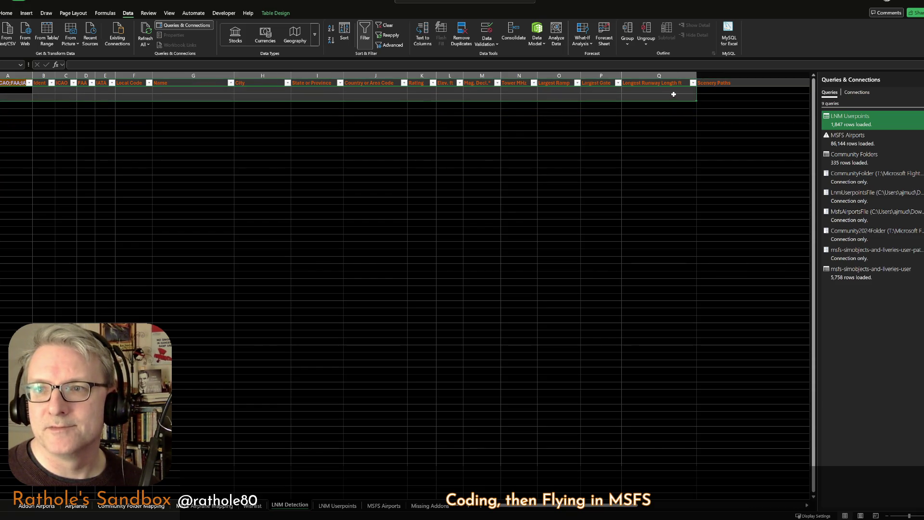
{"action": "left_click", "coordinate": [127, 110]}
{"action": "left_click", "coordinate": [4, 85]}
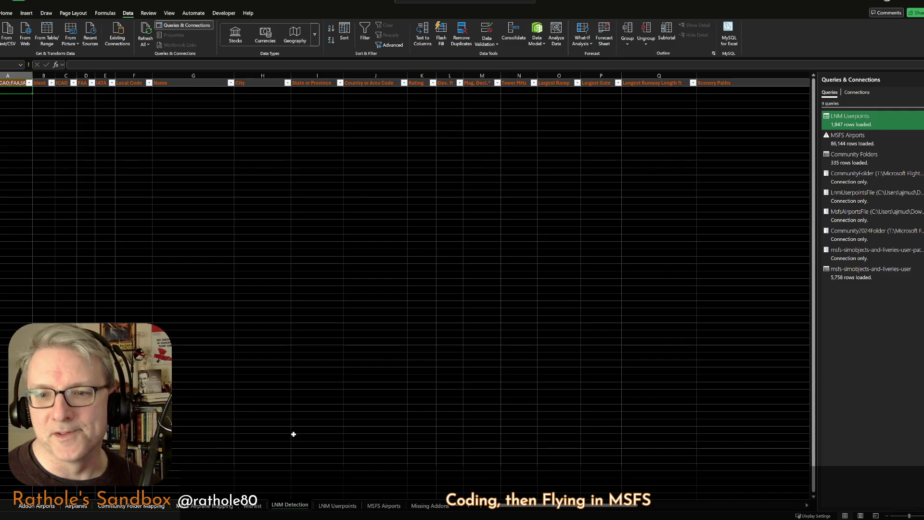
Review the MSFS Airports, Missing Addons in LNM and Community Folders sheets, then return to Addon Airports.
{"action": "left_click", "coordinate": [383, 506]}
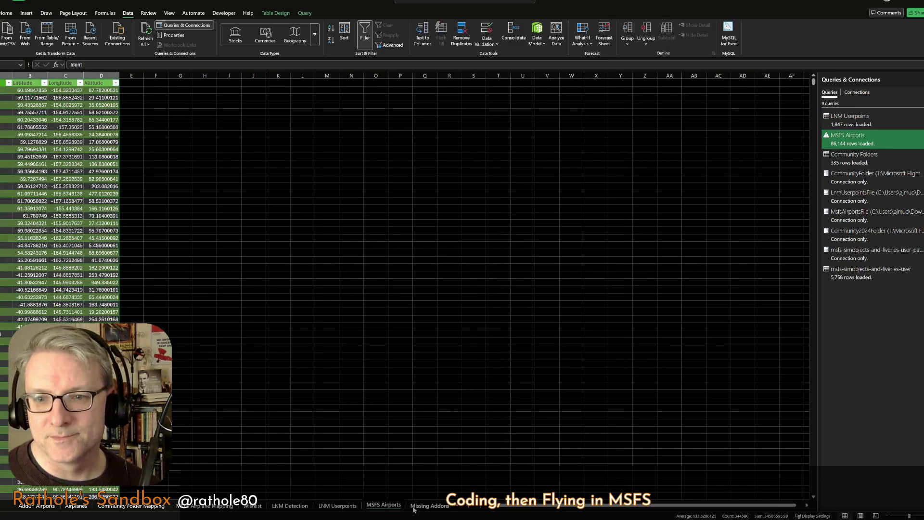
{"action": "left_click", "coordinate": [414, 506]}
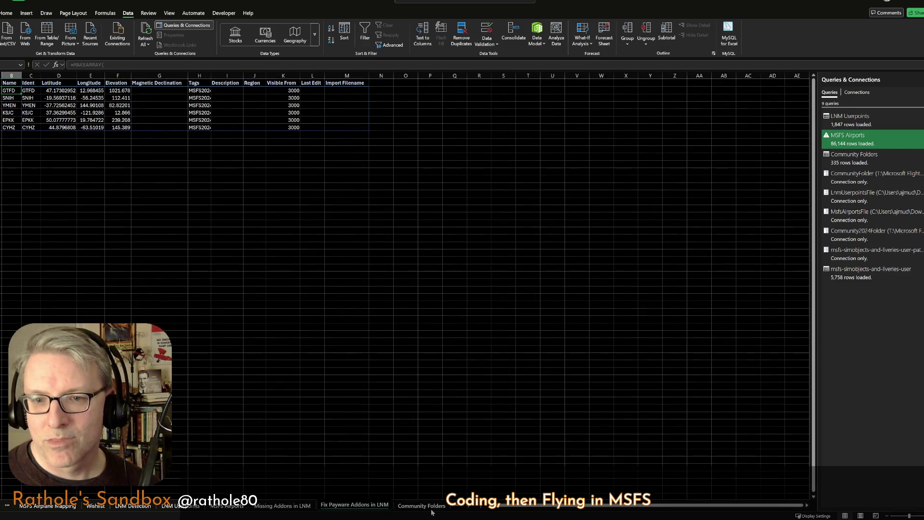
{"action": "left_click", "coordinate": [431, 510]}
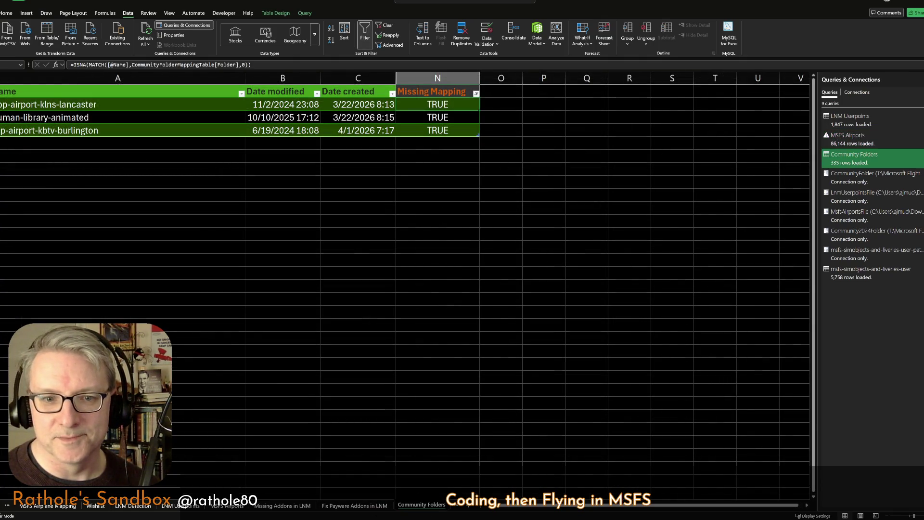
{"action": "scroll", "coordinate": [217, 505], "scroll_direction": "up", "scroll_amount": 3}
{"action": "left_click", "coordinate": [30, 507]}
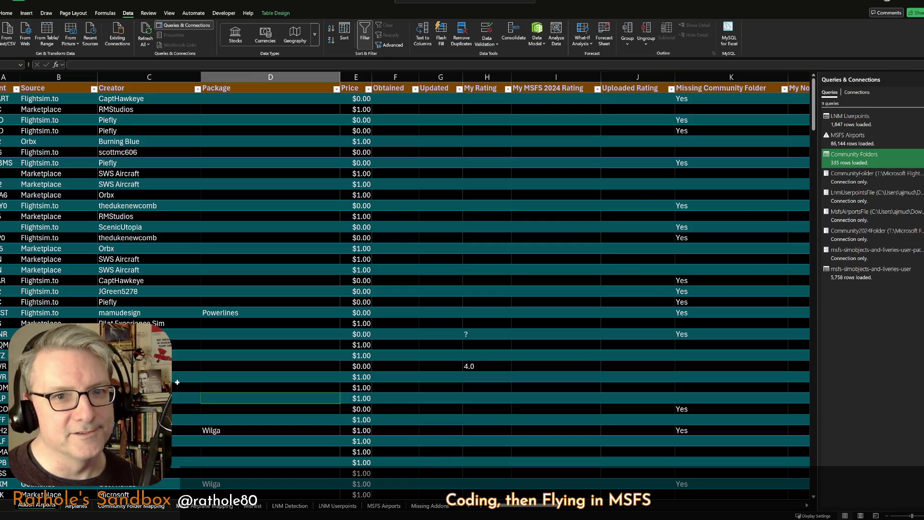
On the Airplanes sheet, copy a General Aviation category into the empty Cessna cell above it.
{"action": "left_click", "coordinate": [75, 506]}
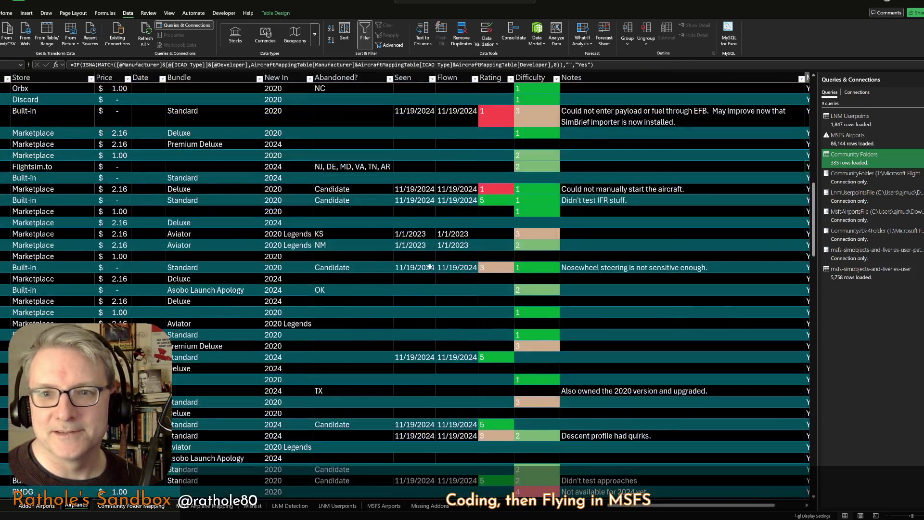
{"action": "key", "text": "ctrl+Home"}
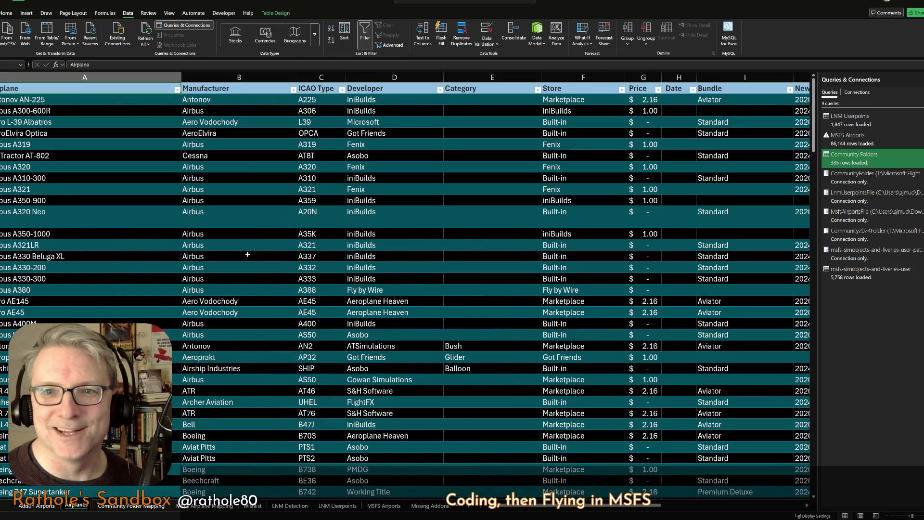
{"action": "scroll", "coordinate": [479, 276], "scroll_direction": "down", "scroll_amount": 5}
{"action": "scroll", "coordinate": [478, 277], "scroll_direction": "down", "scroll_amount": 5}
{"action": "scroll", "coordinate": [483, 289], "scroll_direction": "down", "scroll_amount": 3}
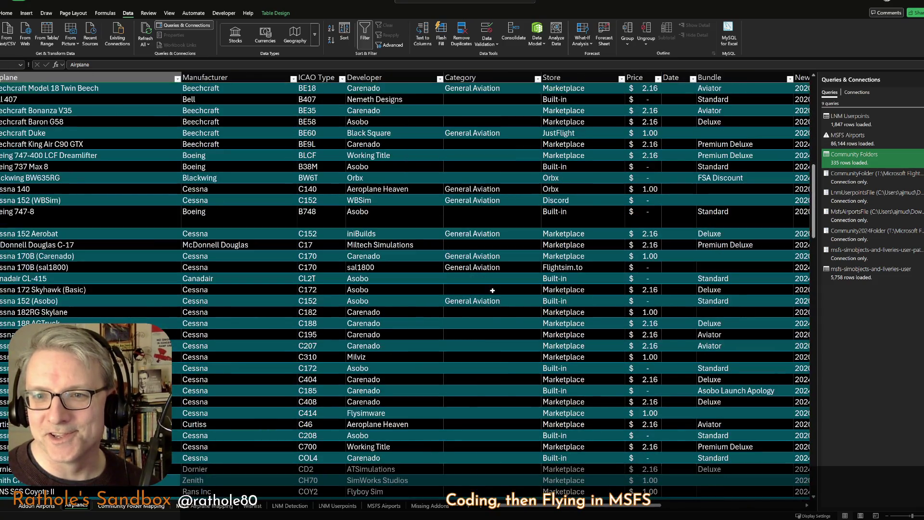
{"action": "left_click", "coordinate": [486, 301]}
{"action": "key", "text": "ctrl+c"}
{"action": "key", "text": "Up"}
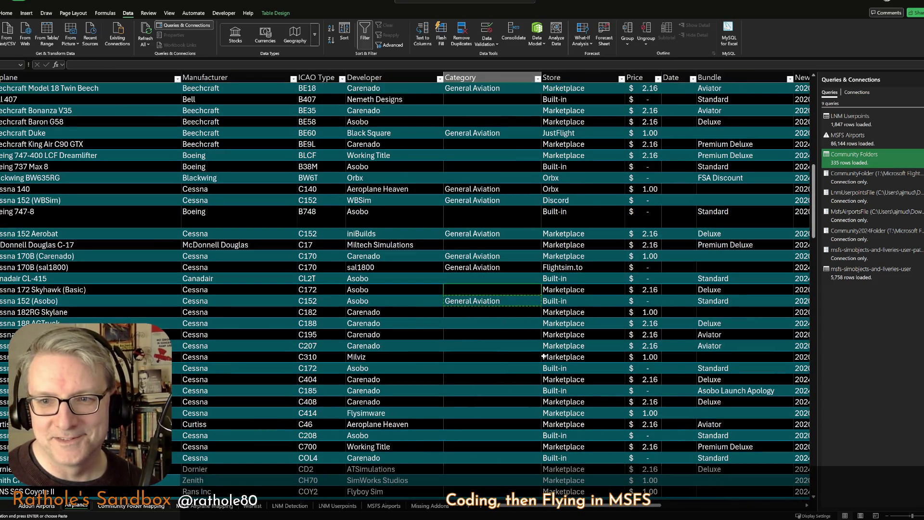
{"action": "key", "text": "ctrl+v"}
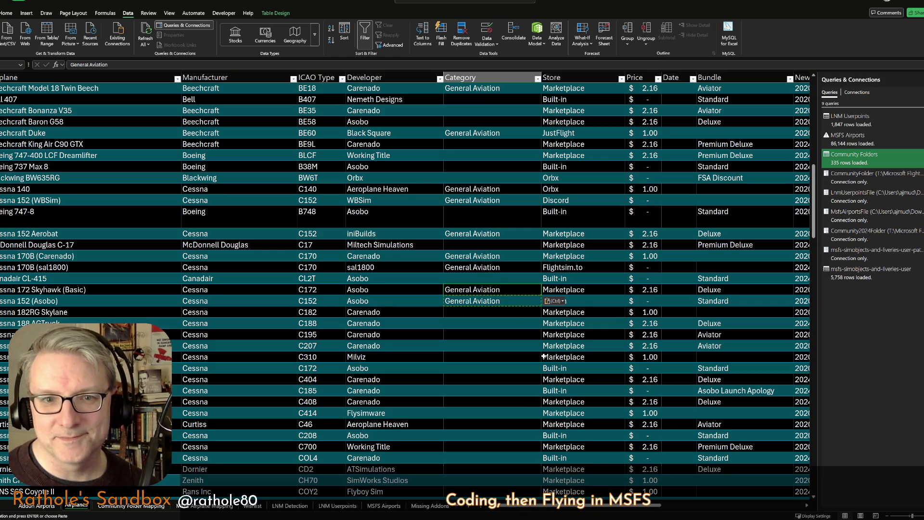
{"action": "key", "text": "Up"}
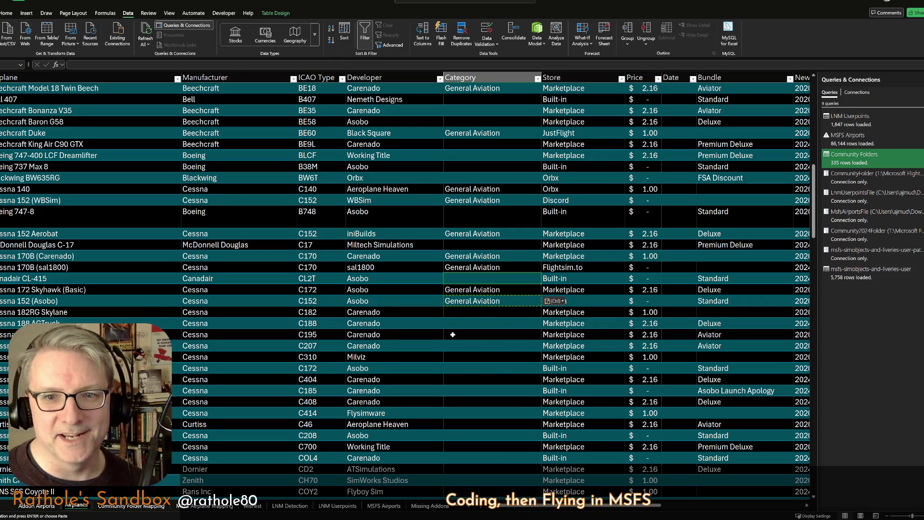
{"action": "left_click", "coordinate": [113, 279]}
{"action": "scroll", "coordinate": [244, 346], "scroll_direction": "up", "scroll_amount": 15}
{"action": "scroll", "coordinate": [289, 289], "scroll_direction": "down", "scroll_amount": 7}
{"action": "scroll", "coordinate": [340, 235], "scroll_direction": "down", "scroll_amount": 8}
{"action": "left_click", "coordinate": [324, 243]}
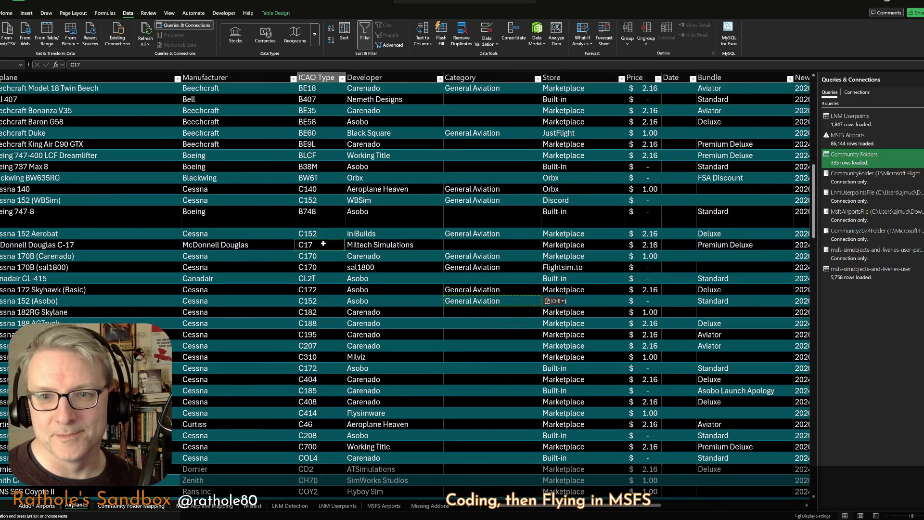
{"action": "left_click", "coordinate": [491, 312]}
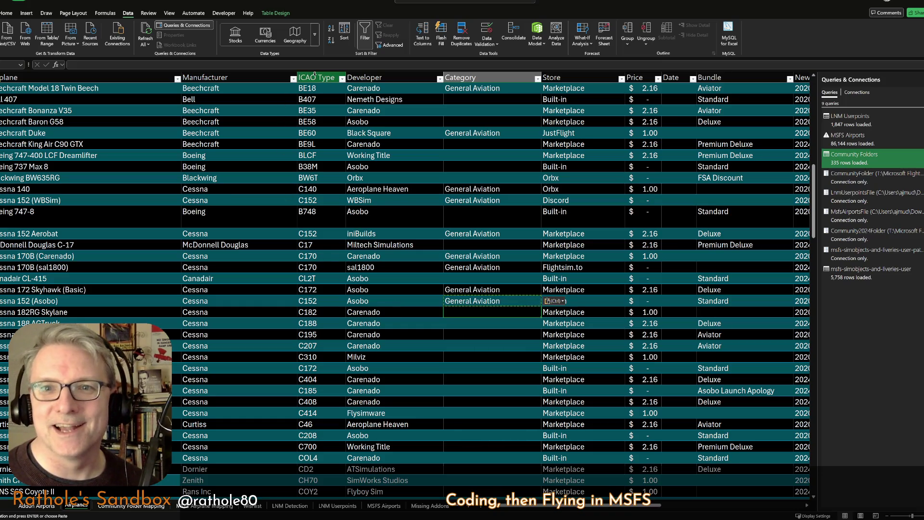
{"action": "left_click", "coordinate": [318, 217]}
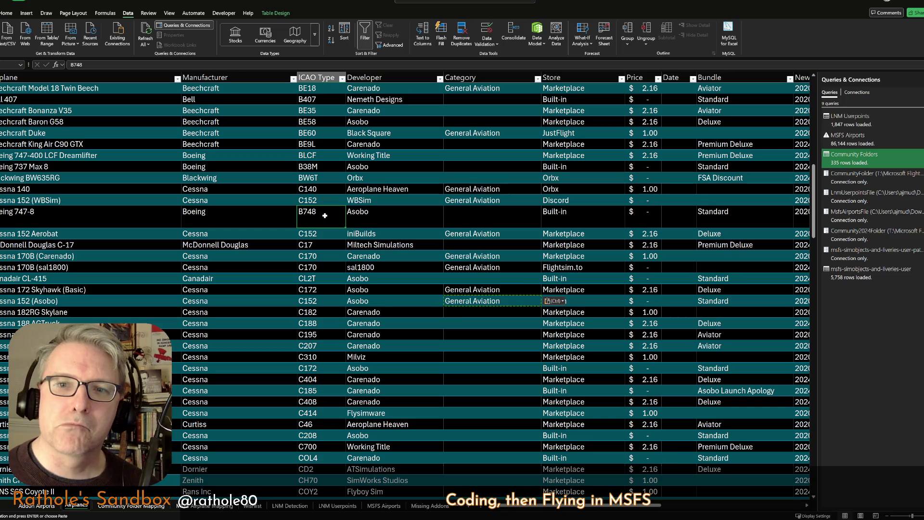
Fill the Cessna 195, 207 and Milviz rows' Category with General Aviation.
{"action": "left_click", "coordinate": [462, 314]}
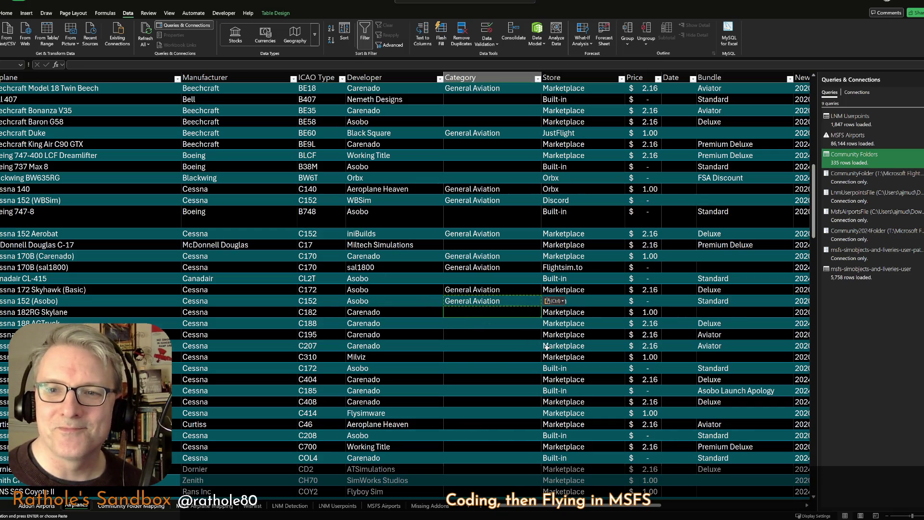
{"action": "key", "text": "ctrl+v"}
{"action": "key", "text": "Down"}
{"action": "key", "text": "ctrl+v"}
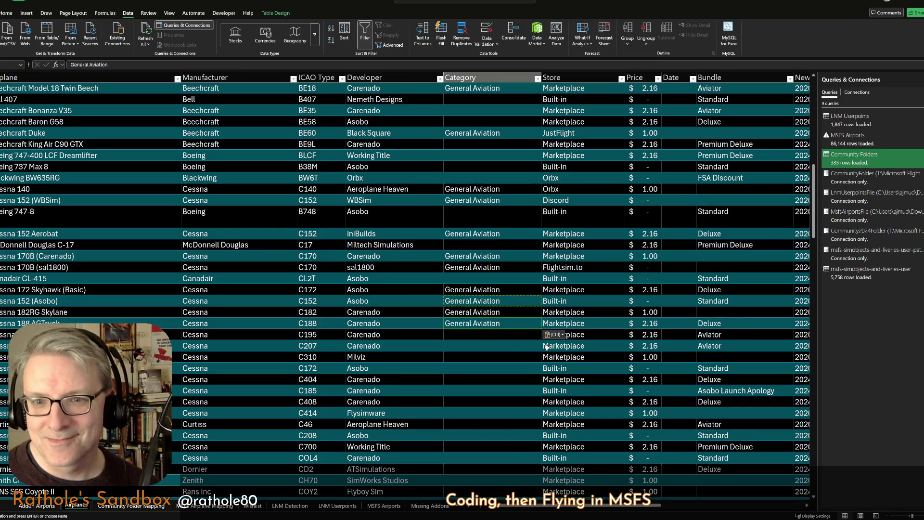
{"action": "key", "text": "Down"}
{"action": "key", "text": "ctrl+v"}
{"action": "key", "text": "Up"}
{"action": "key", "text": "Delete"}
{"action": "key", "text": "Down"}
{"action": "key", "text": "Down"}
{"action": "key", "text": "Down"}
{"action": "key", "text": "Up"}
{"action": "key", "text": "Up"}
{"action": "key", "text": "ctrl+c"}
{"action": "key", "text": "Down"}
{"action": "key", "text": "ctrl+v"}
{"action": "key", "text": "Down"}
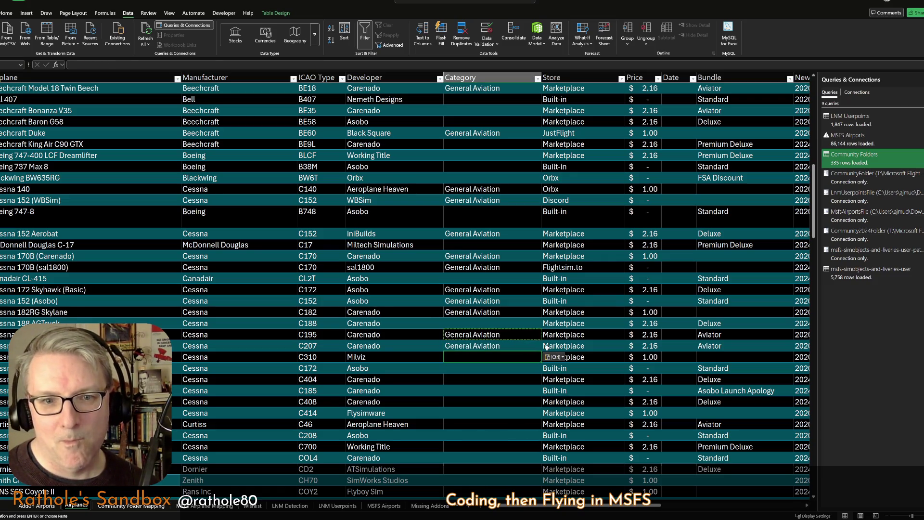
{"action": "key", "text": "ctrl+v"}
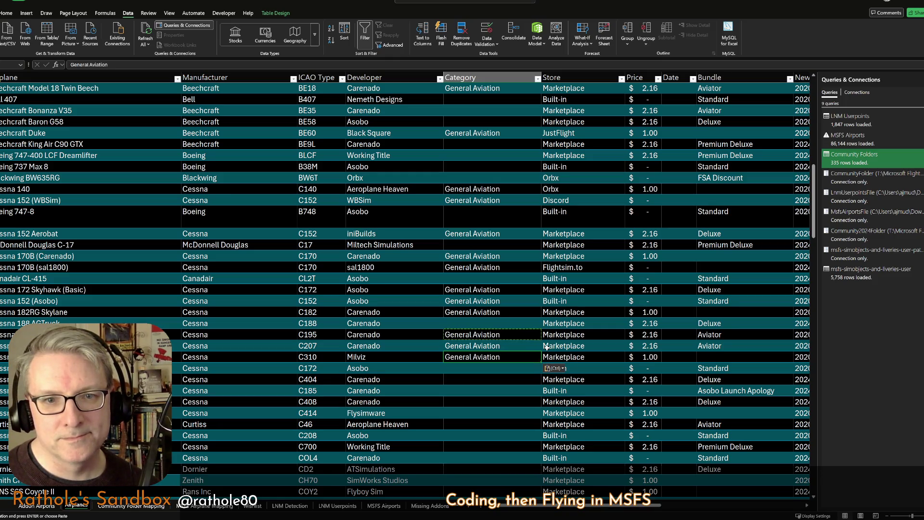
Set both C170 rows (Carenado and sal1800) to Bush and move on to the empty C414 Category cell.
{"action": "left_click", "coordinate": [443, 258]}
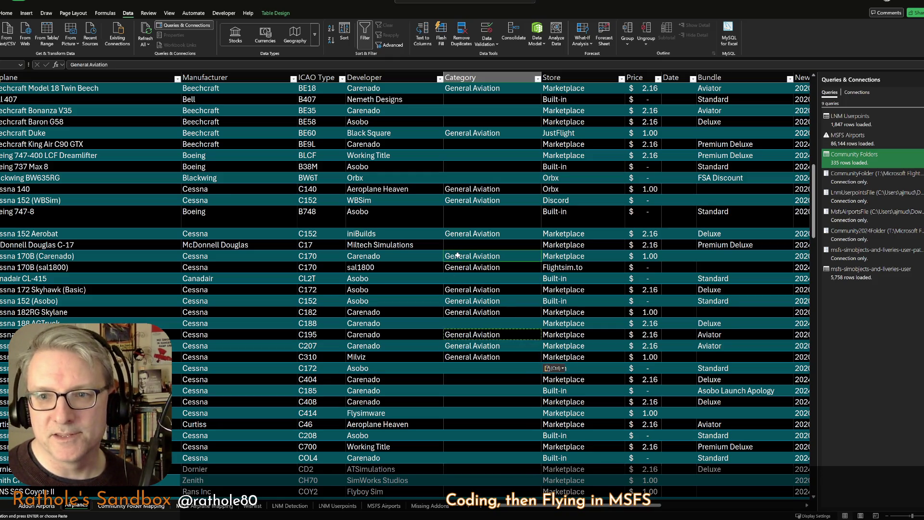
{"action": "type", "text": "Bush"}
{"action": "key", "text": "Return"}
{"action": "type", "text": "Bush"}
{"action": "key", "text": "Return"}
{"action": "key", "text": "Up"}
{"action": "key", "text": "ctrl+c"}
{"action": "key", "text": "Up"}
{"action": "key", "text": "Up"}
{"action": "key", "text": "Down"}
{"action": "key", "text": "Down"}
{"action": "key", "text": "Down"}
{"action": "key", "text": "Down"}
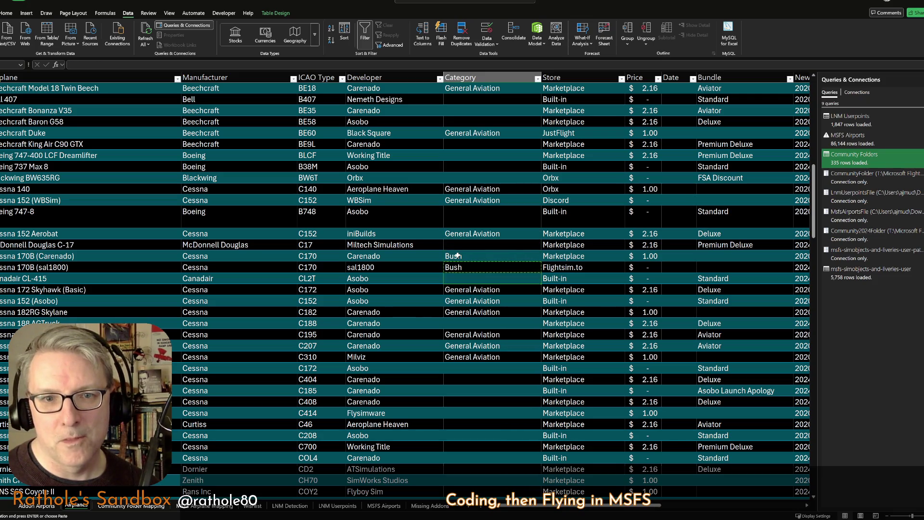
{"action": "scroll", "coordinate": [452, 316], "scroll_direction": "down", "scroll_amount": 1}
{"action": "scroll", "coordinate": [453, 315], "scroll_direction": "down", "scroll_amount": 2}
{"action": "key", "text": "Down"}
{"action": "key", "text": "Down"}
{"action": "key", "text": "Down"}
{"action": "key", "text": "ctrl+c"}
{"action": "key", "text": "Down"}
{"action": "key", "text": "Down"}
{"action": "left_click", "coordinate": [453, 316]}
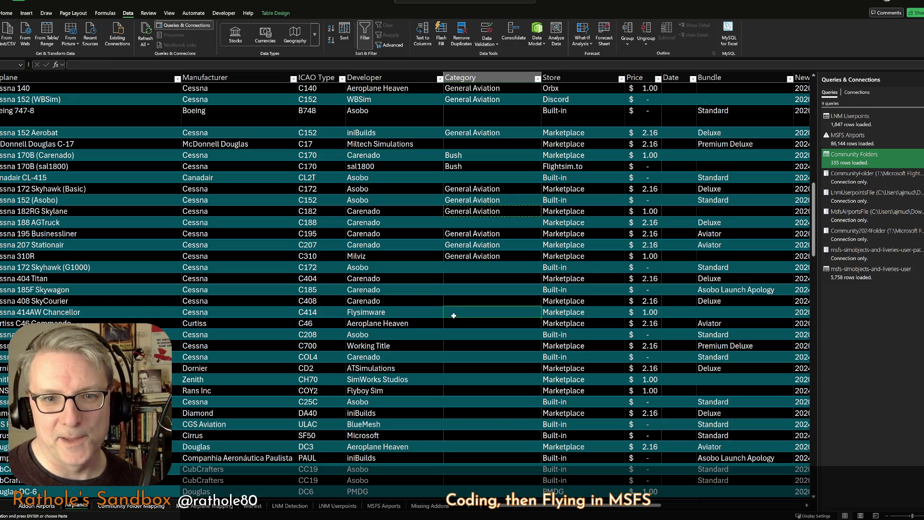
{"action": "key", "text": "Down"}
{"action": "key", "text": "Down"}
{"action": "key", "text": "Down"}
{"action": "key", "text": "Down"}
{"action": "key", "text": "Down"}
{"action": "key", "text": "Down"}
{"action": "key", "text": "Down"}
{"action": "key", "text": "Down"}
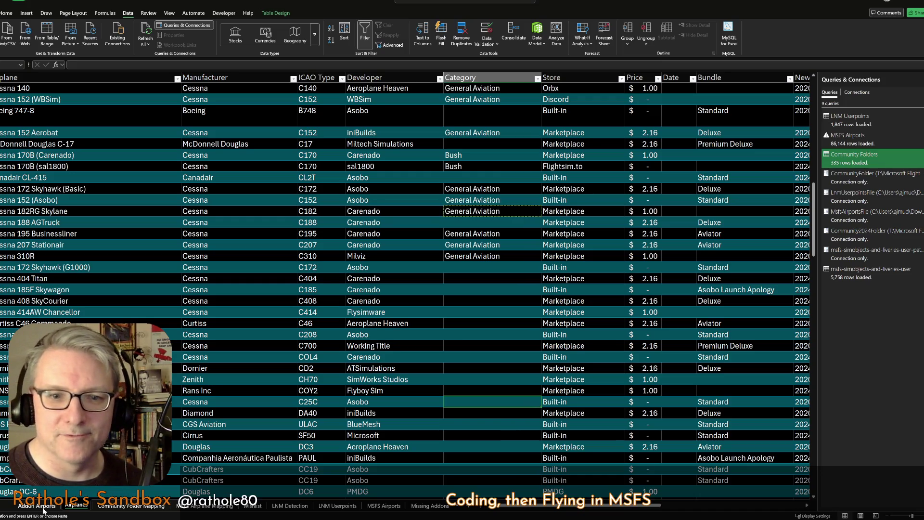
{"action": "left_click", "coordinate": [72, 380]}
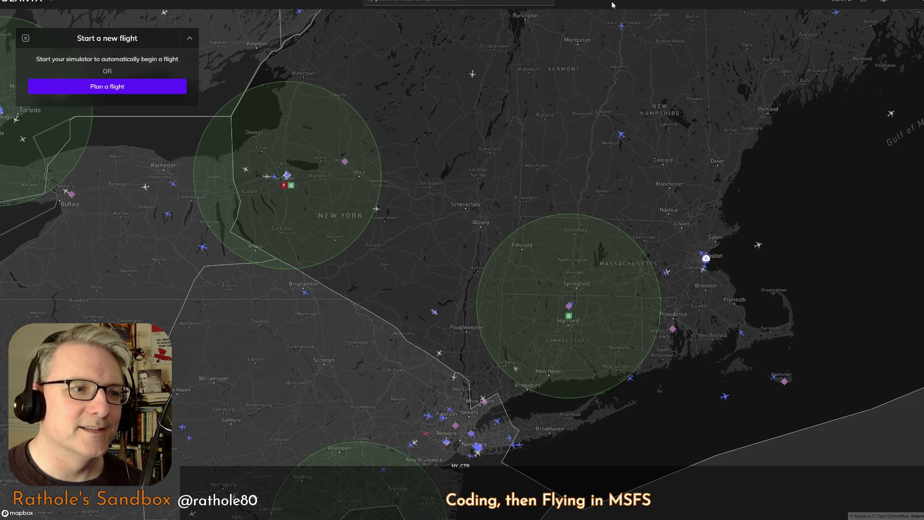
Pan the Volanta map to New York and select flight SWA42.
{"action": "left_click_drag", "start_coordinate": [418, 438], "coordinate": [501, 258]}
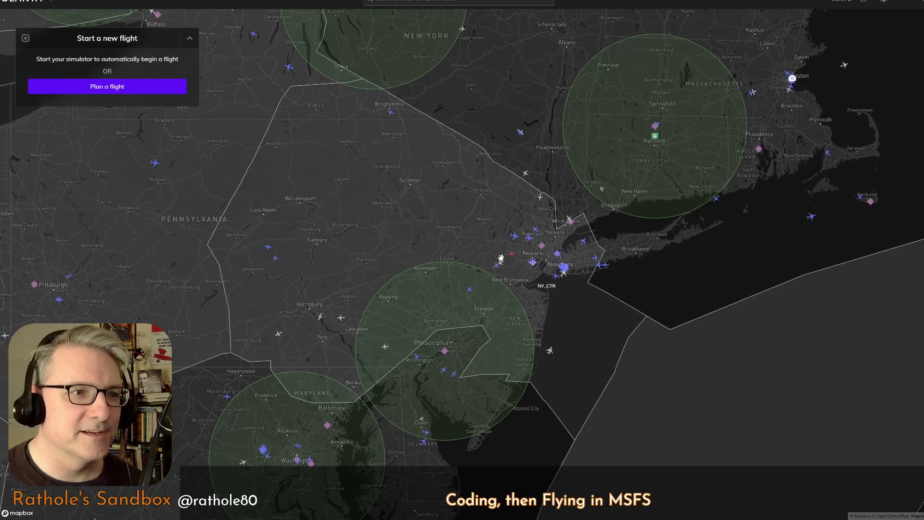
{"action": "scroll", "coordinate": [501, 258], "scroll_direction": "up", "scroll_amount": 5}
{"action": "scroll", "coordinate": [534, 253], "scroll_direction": "up", "scroll_amount": 5}
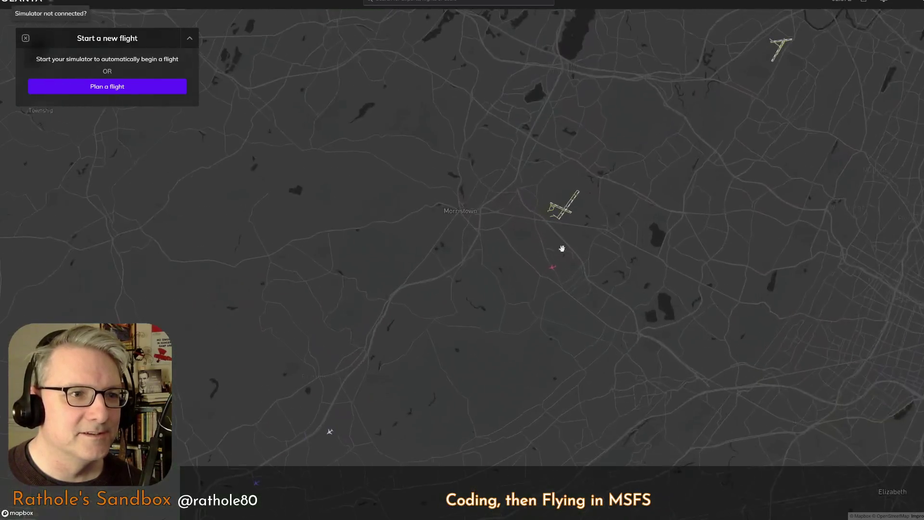
{"action": "left_click", "coordinate": [541, 269]}
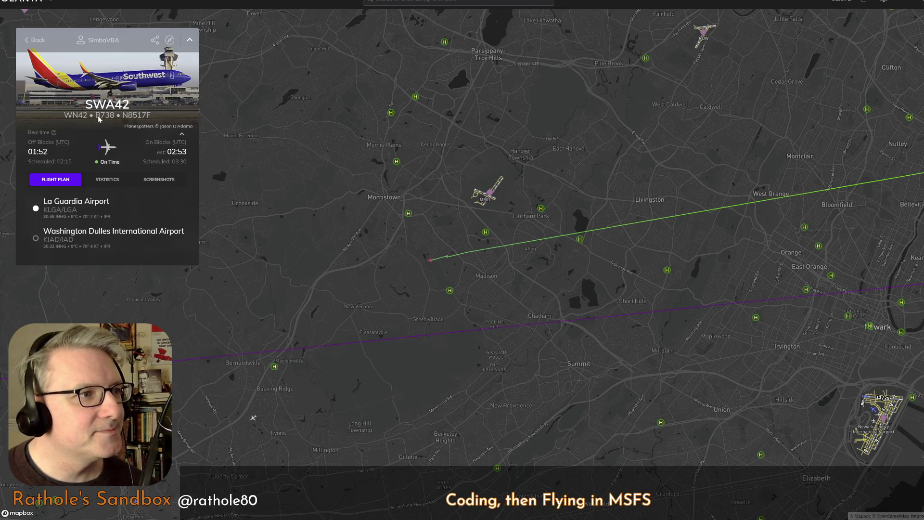
{"action": "scroll", "coordinate": [371, 288], "scroll_direction": "down", "scroll_amount": 1}
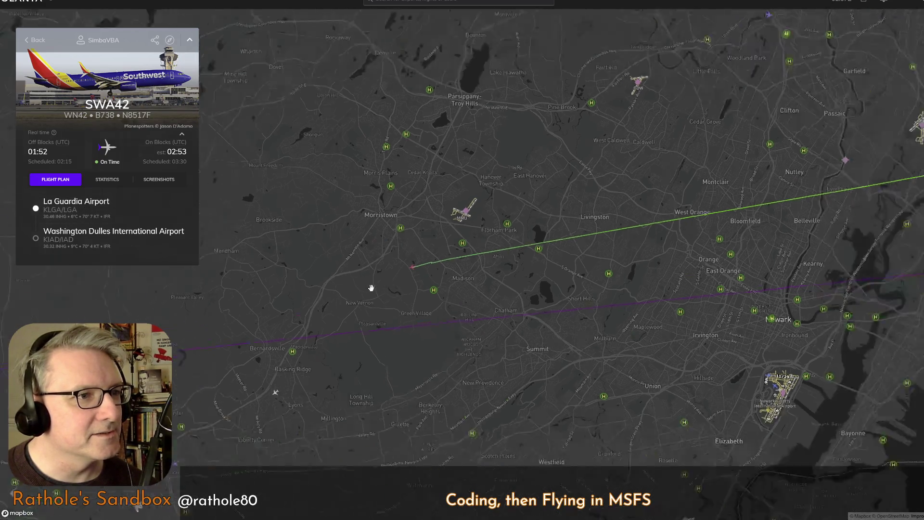
{"action": "scroll", "coordinate": [372, 288], "scroll_direction": "down", "scroll_amount": 5}
{"action": "scroll", "coordinate": [504, 388], "scroll_direction": "up", "scroll_amount": 2}
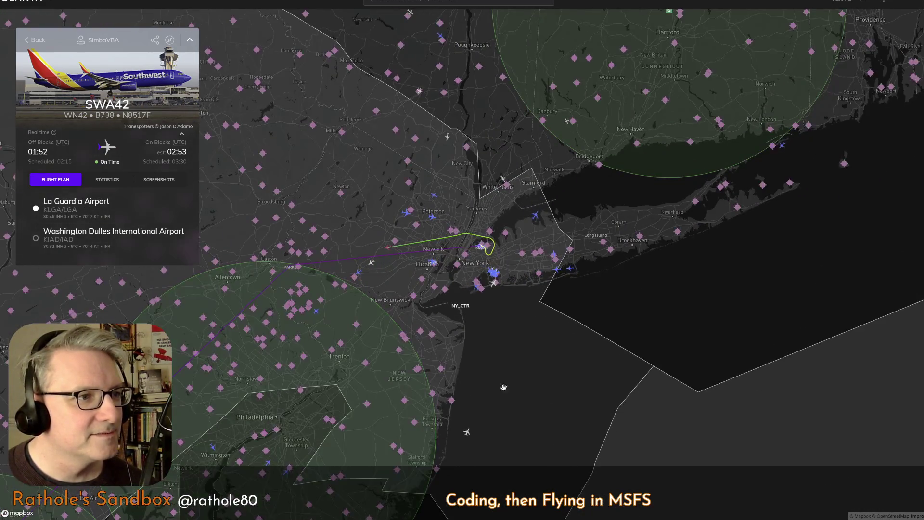
Follow SWA42's route toward Philadelphia and show its flight statistics.
{"action": "left_click_drag", "start_coordinate": [504, 387], "coordinate": [625, 329]}
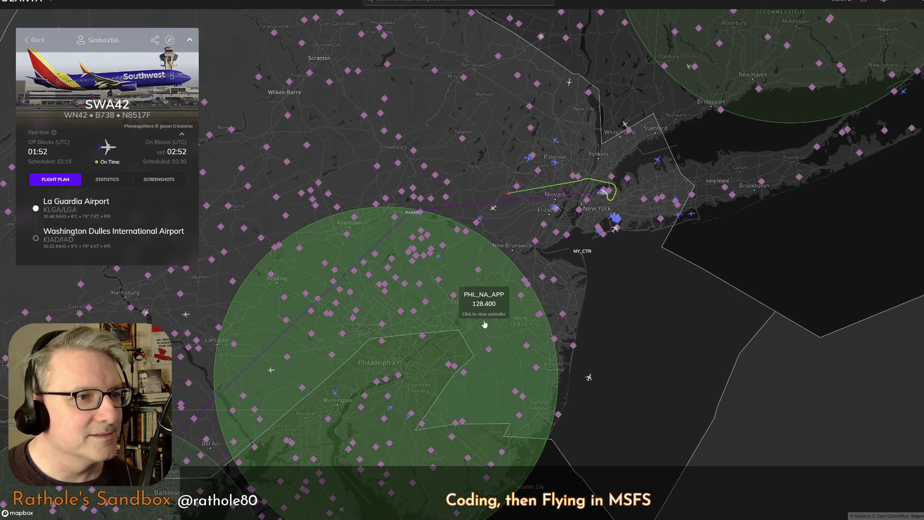
{"action": "left_click_drag", "start_coordinate": [484, 324], "coordinate": [629, 283]}
{"action": "scroll", "coordinate": [621, 288], "scroll_direction": "down", "scroll_amount": 1}
{"action": "scroll", "coordinate": [619, 296], "scroll_direction": "down", "scroll_amount": 1}
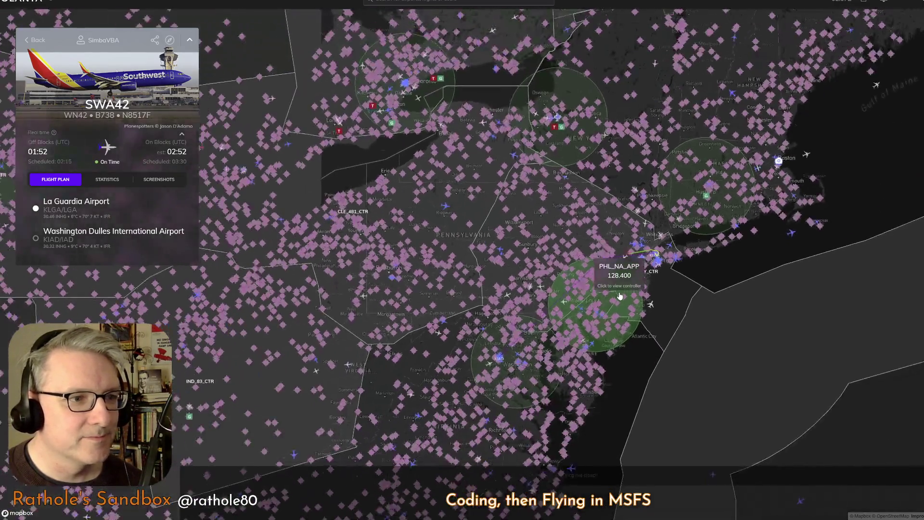
{"action": "scroll", "coordinate": [620, 296], "scroll_direction": "up", "scroll_amount": 2}
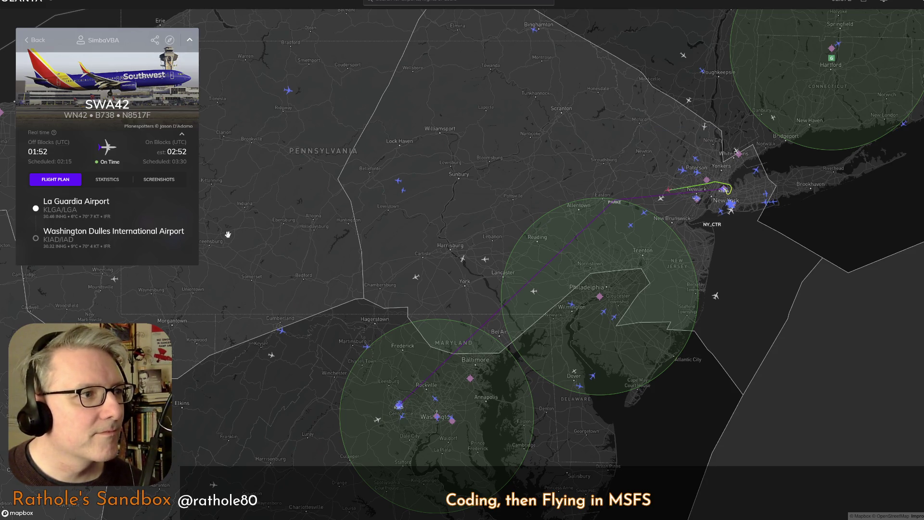
{"action": "left_click", "coordinate": [96, 185]}
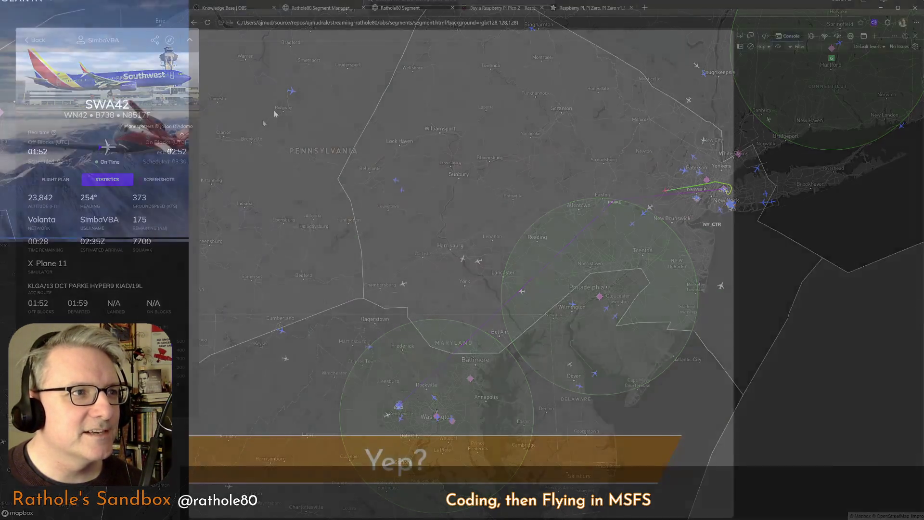
Search the web for 'transponder hijack code' in a new Edge tab.
{"action": "key", "text": "ctrl+t"}
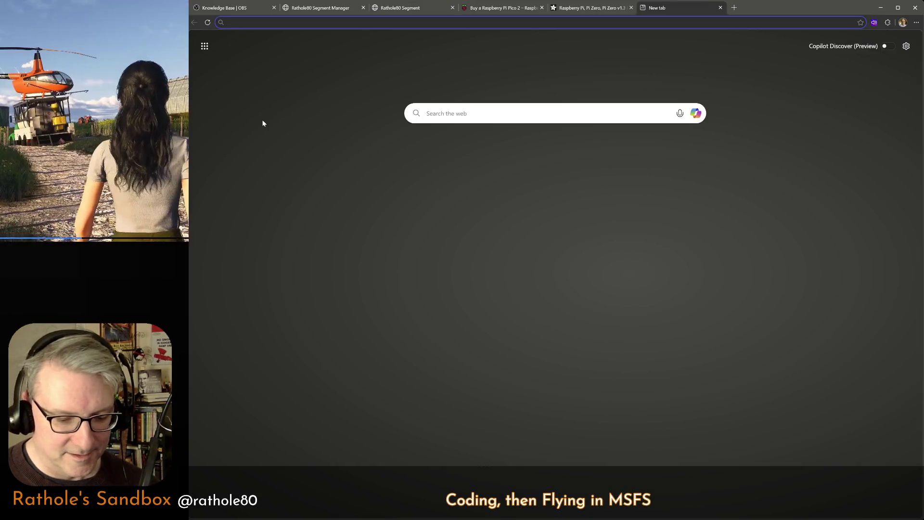
{"action": "type", "text": "transponder hij"}
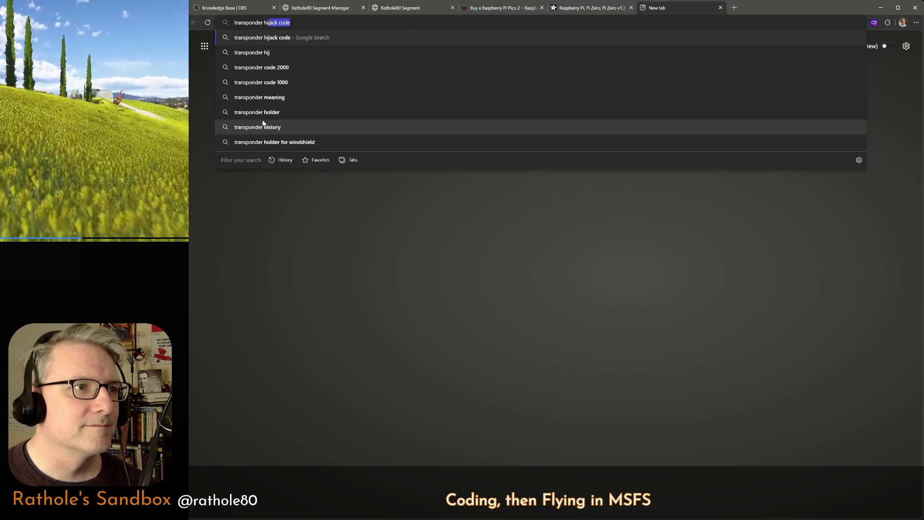
{"action": "key", "text": "Return"}
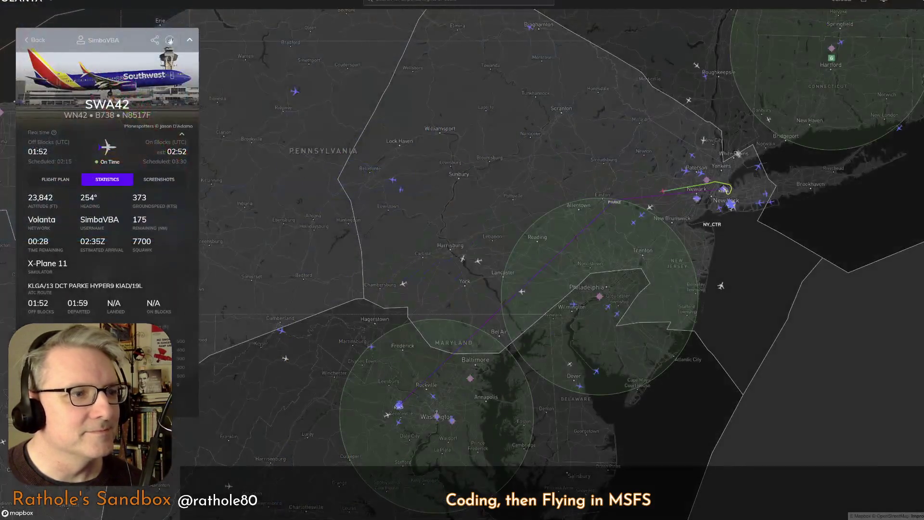
{"action": "scroll", "coordinate": [466, 247], "scroll_direction": "down", "scroll_amount": 5}
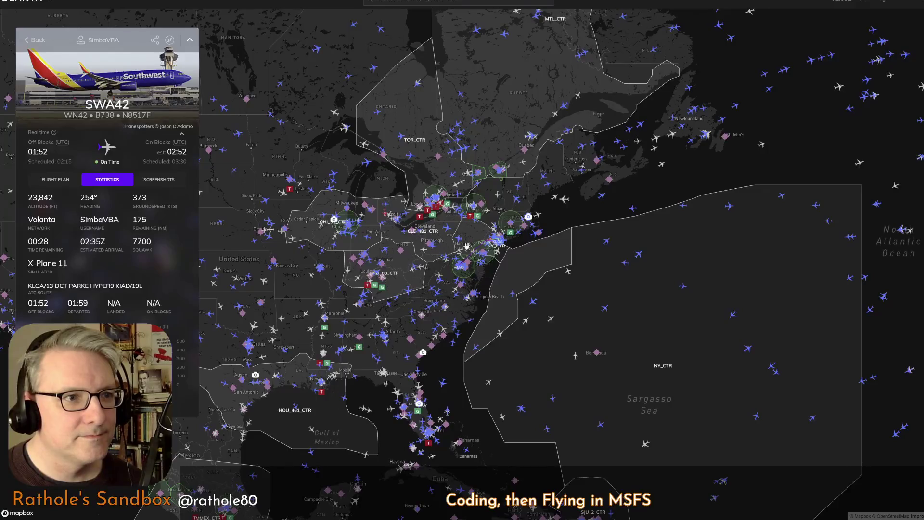
{"action": "scroll", "coordinate": [466, 247], "scroll_direction": "down", "scroll_amount": 3}
{"action": "scroll", "coordinate": [444, 248], "scroll_direction": "up", "scroll_amount": 5}
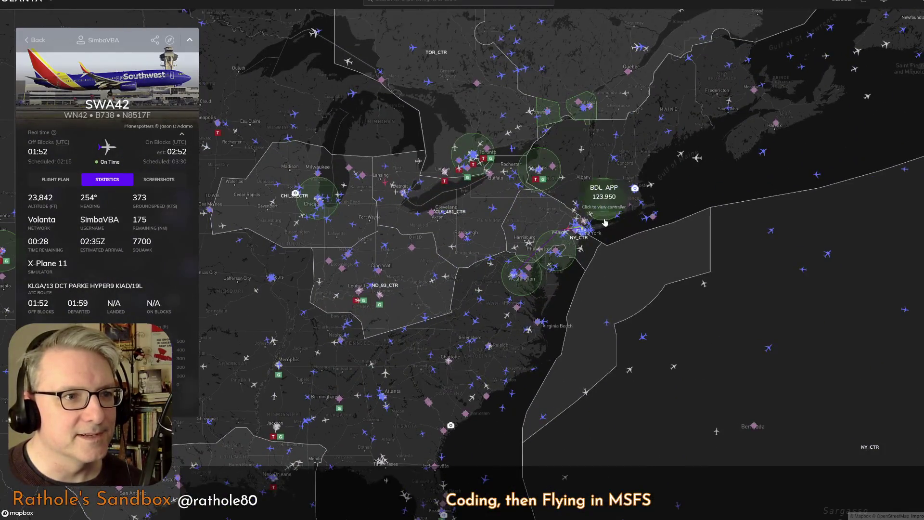
{"action": "left_click_drag", "start_coordinate": [430, 368], "coordinate": [524, 304]}
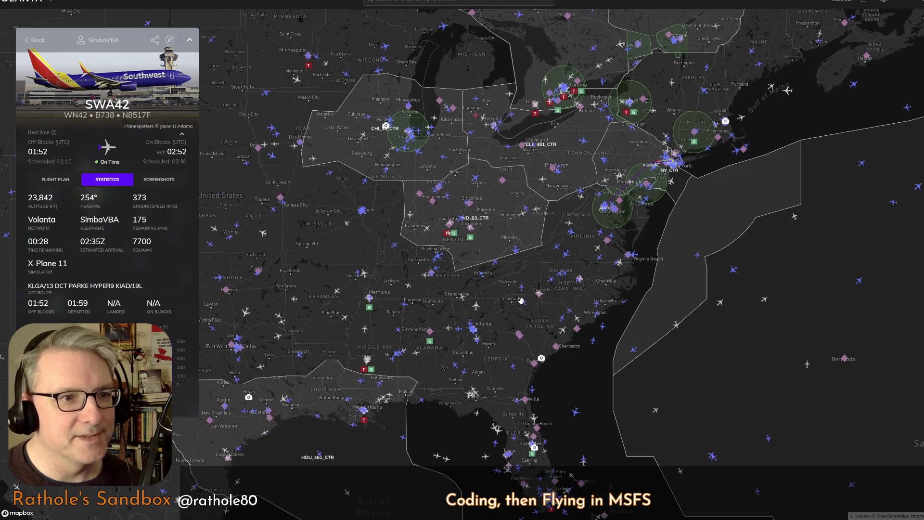
{"action": "left_click", "coordinate": [541, 358]}
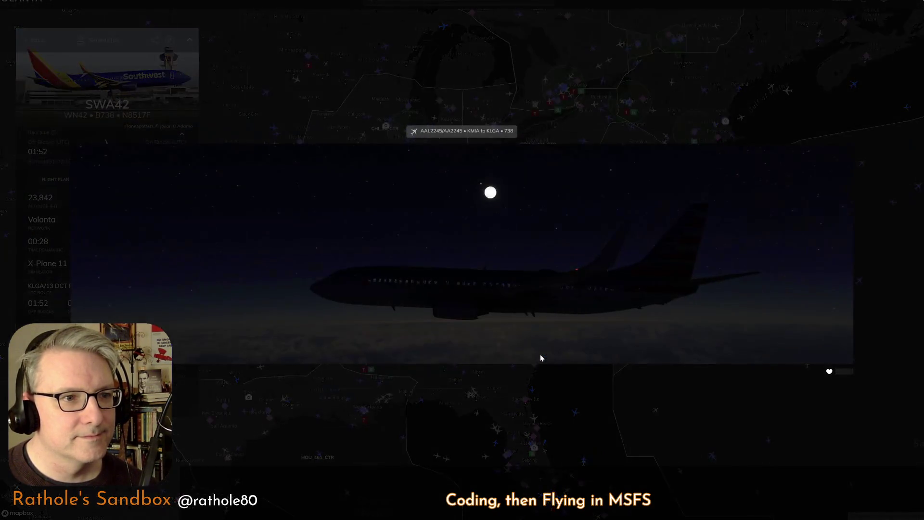
{"action": "left_click", "coordinate": [541, 357]}
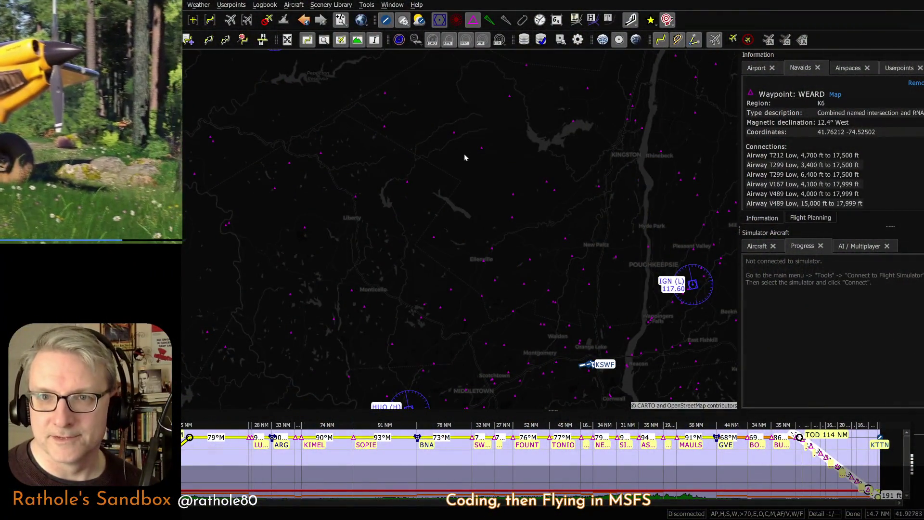
Hide waypoints and VOR navaids, then clear the current flight plan with Ctrl+N.
{"action": "left_click", "coordinate": [473, 19]}
{"action": "left_click", "coordinate": [439, 19]}
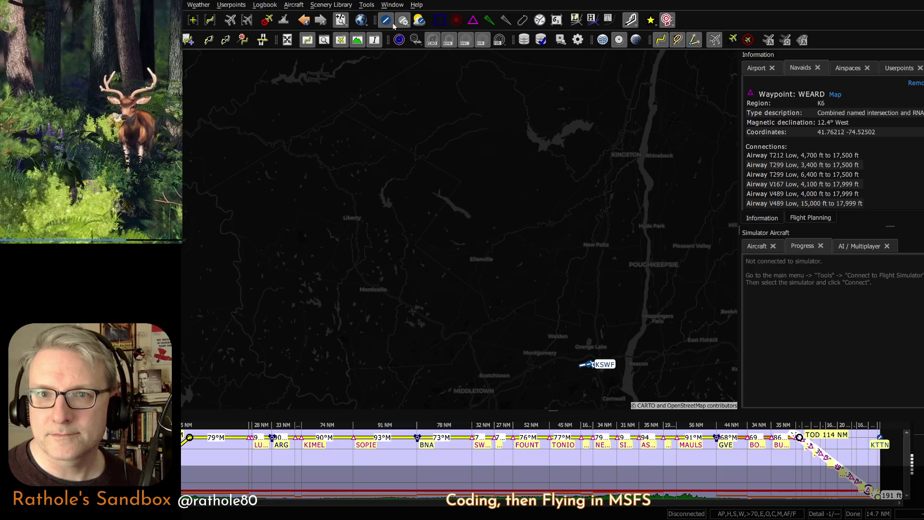
{"action": "left_click_drag", "start_coordinate": [501, 241], "coordinate": [462, 233]}
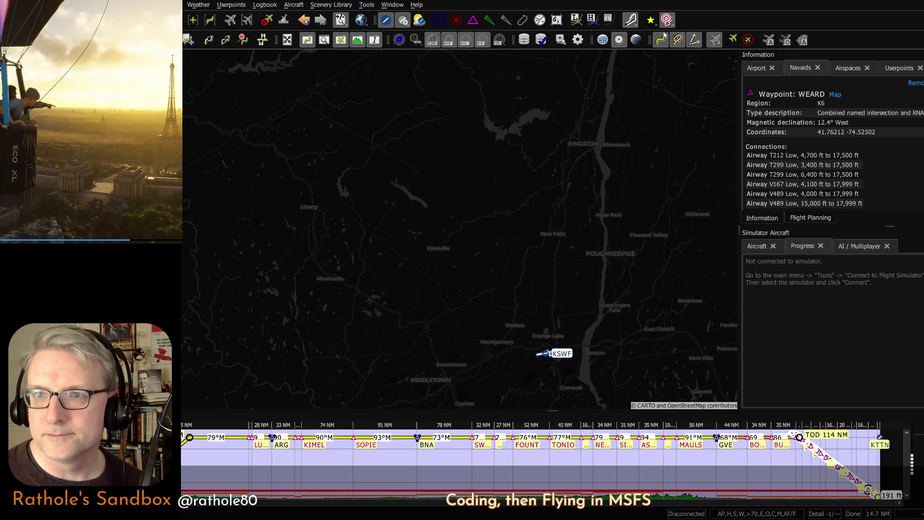
{"action": "scroll", "coordinate": [435, 247], "scroll_direction": "down", "scroll_amount": 2}
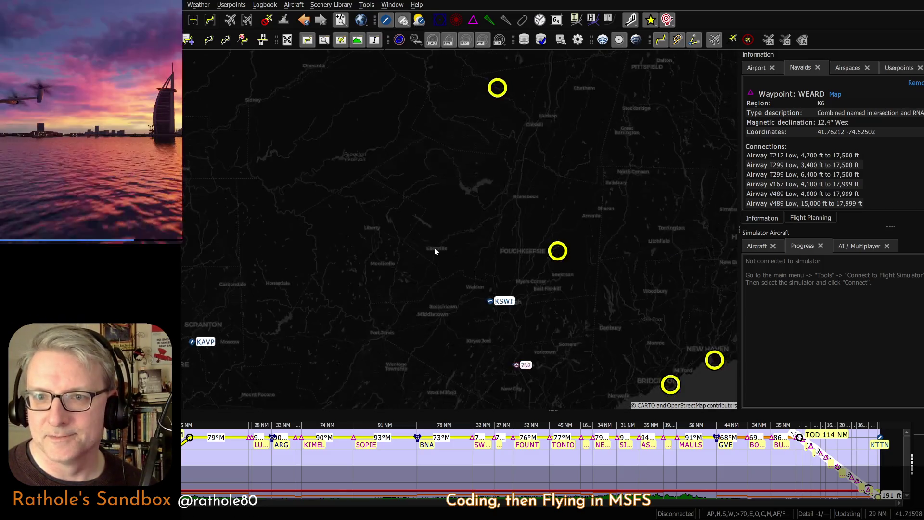
{"action": "scroll", "coordinate": [434, 247], "scroll_direction": "down", "scroll_amount": 3}
{"action": "scroll", "coordinate": [435, 248], "scroll_direction": "down", "scroll_amount": 2}
{"action": "scroll", "coordinate": [395, 299], "scroll_direction": "up", "scroll_amount": 2}
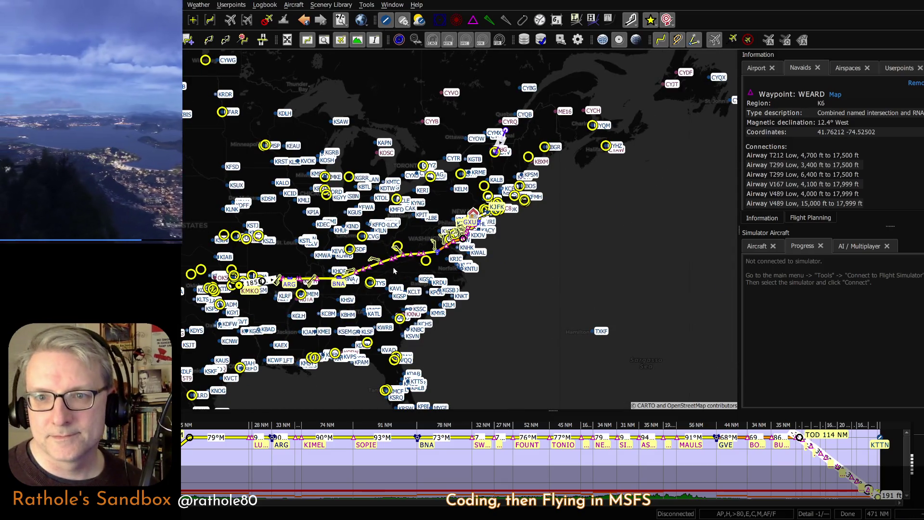
{"action": "key", "text": "ctrl+n"}
Pan the map to centre on the eastern United States.
{"action": "left_click_drag", "start_coordinate": [393, 267], "coordinate": [449, 248]}
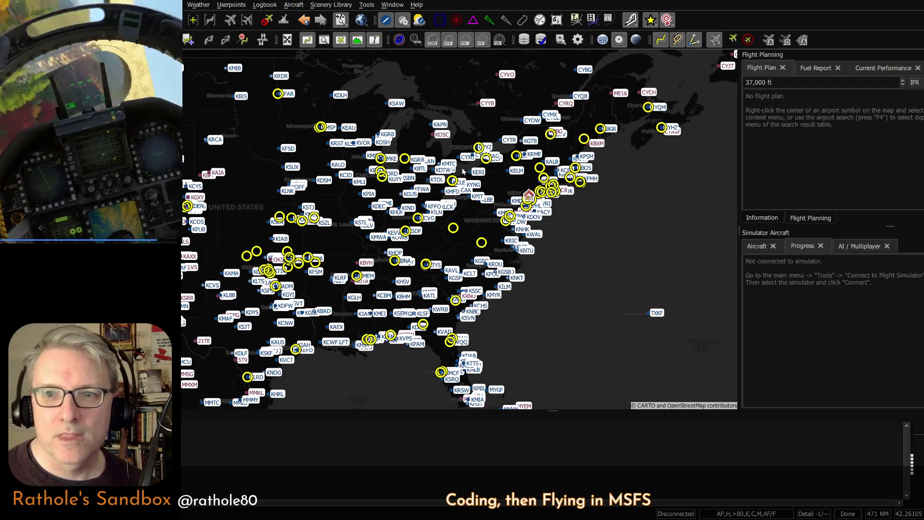
{"action": "scroll", "coordinate": [460, 230], "scroll_direction": "down", "scroll_amount": 2}
{"action": "scroll", "coordinate": [460, 229], "scroll_direction": "down", "scroll_amount": 2}
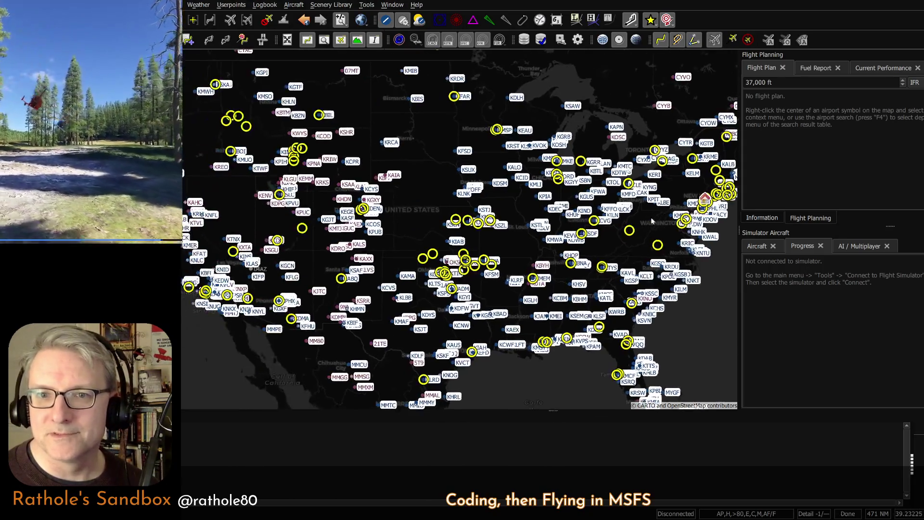
{"action": "scroll", "coordinate": [460, 230], "scroll_direction": "down", "scroll_amount": 1}
{"action": "left_click_drag", "start_coordinate": [592, 231], "coordinate": [457, 235]}
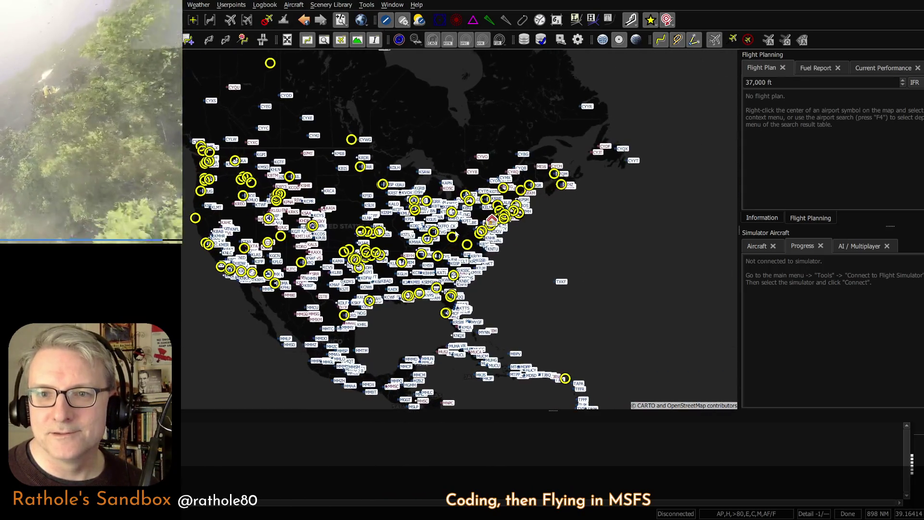
{"action": "scroll", "coordinate": [458, 235], "scroll_direction": "up", "scroll_amount": 1}
{"action": "scroll", "coordinate": [457, 235], "scroll_direction": "up", "scroll_amount": 1}
{"action": "scroll", "coordinate": [457, 235], "scroll_direction": "up", "scroll_amount": 1}
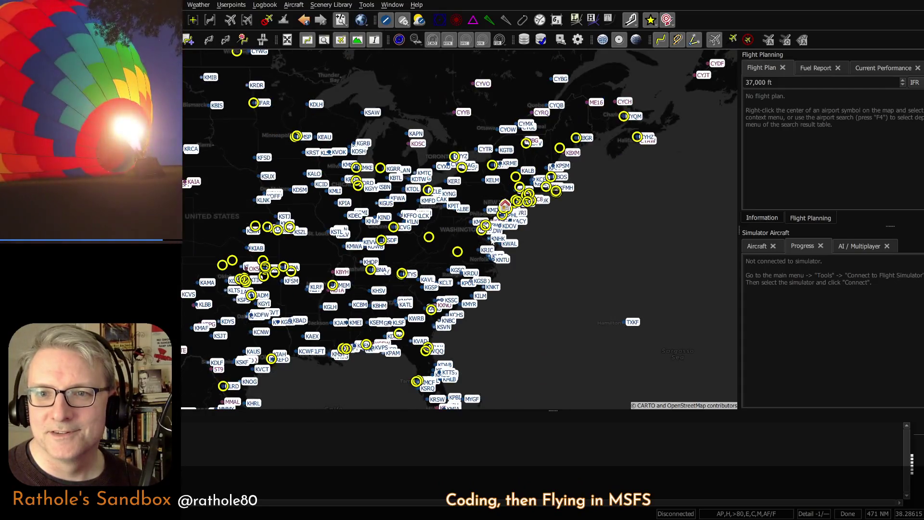
{"action": "scroll", "coordinate": [457, 235], "scroll_direction": "up", "scroll_amount": 1}
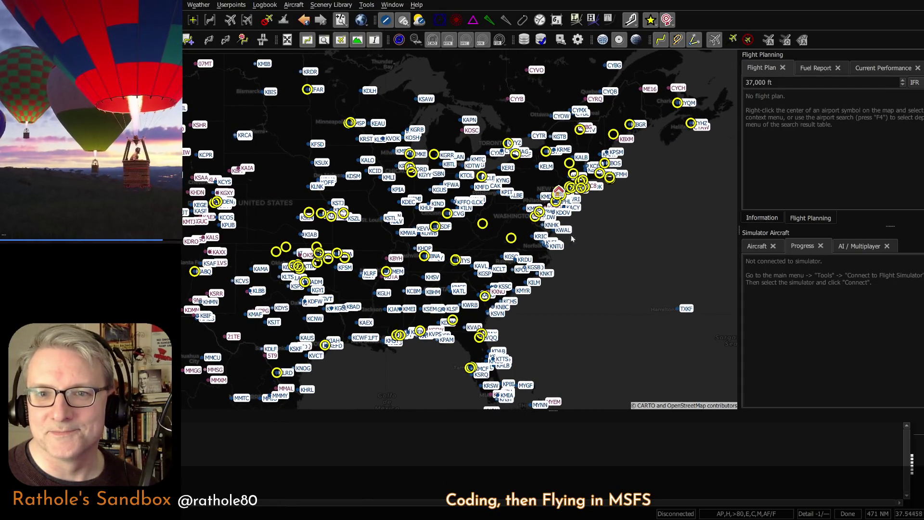
Toggle airport display off and on, then pan the map to Washington and Oregon.
{"action": "left_click", "coordinate": [389, 22]}
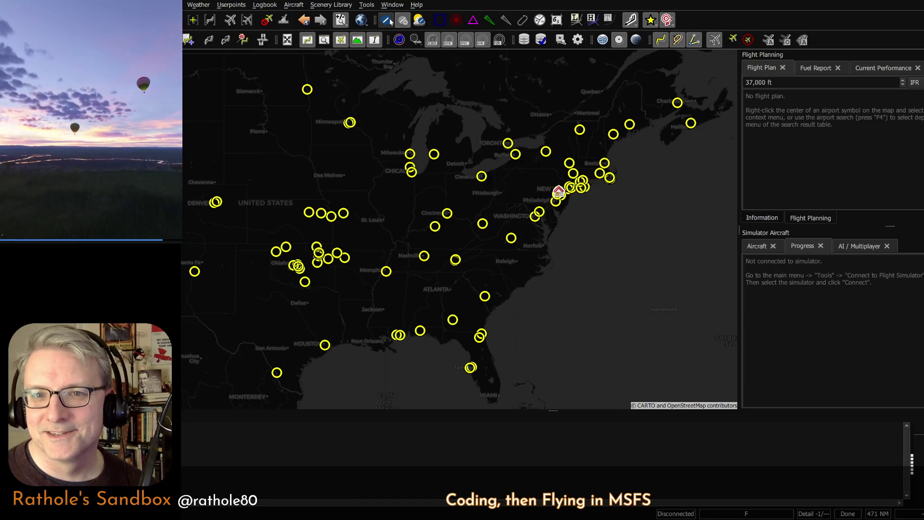
{"action": "left_click", "coordinate": [389, 21]}
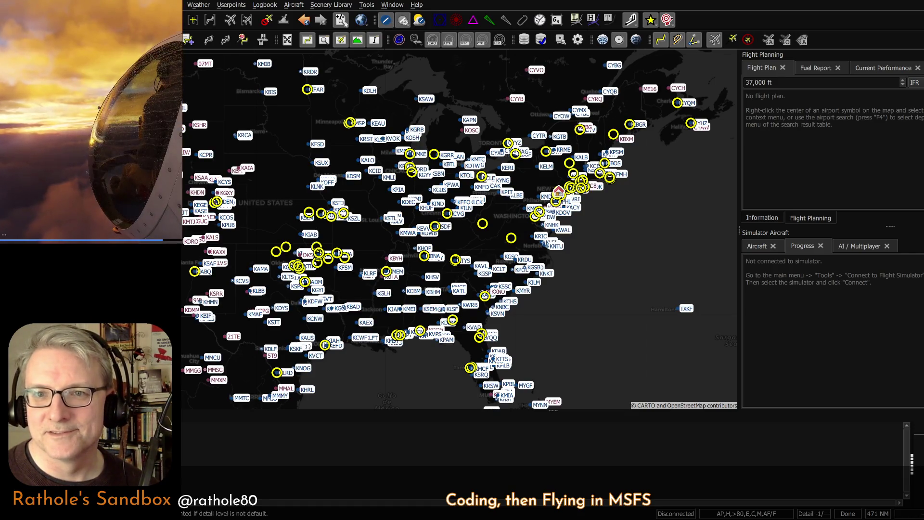
{"action": "mouse_move", "coordinate": [510, 230]}
{"action": "left_mouse_down"}
{"action": "mouse_move", "coordinate": [536, 274]}
{"action": "mouse_move", "coordinate": [616, 227]}
{"action": "mouse_move", "coordinate": [516, 257]}
{"action": "left_mouse_up"}
{"action": "scroll", "coordinate": [616, 226], "scroll_direction": "down", "scroll_amount": 2}
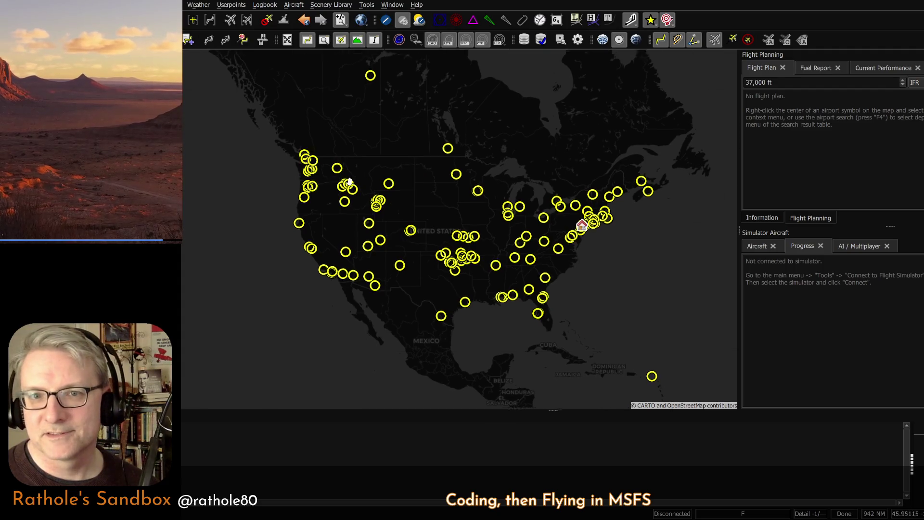
{"action": "left_click_drag", "start_coordinate": [220, 158], "coordinate": [347, 157]}
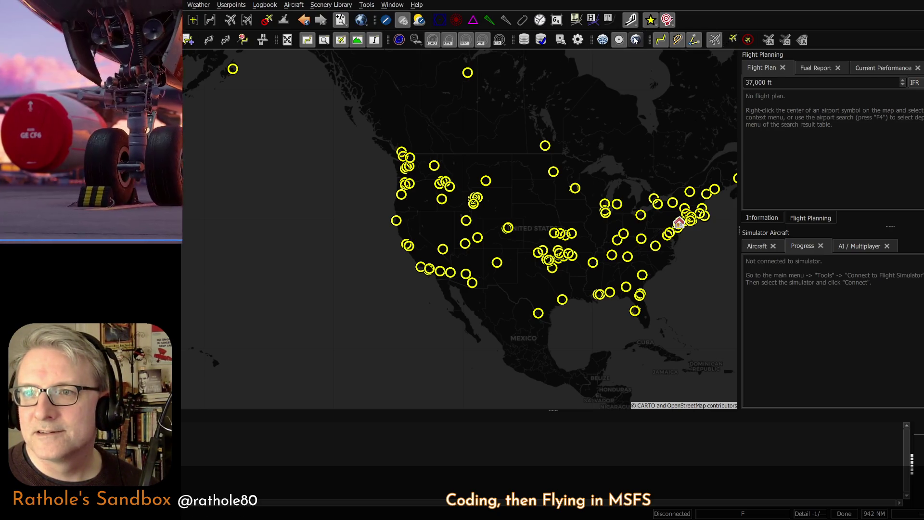
{"action": "left_click_drag", "start_coordinate": [586, 175], "coordinate": [563, 156]}
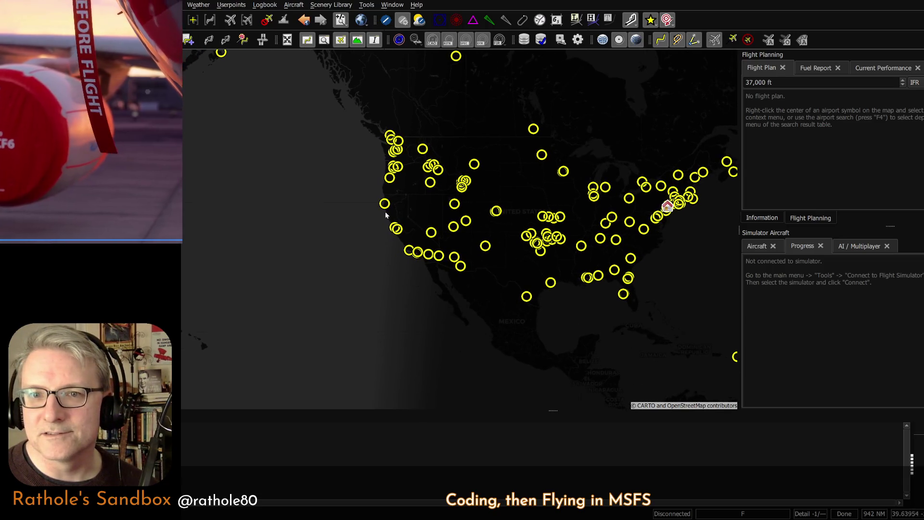
{"action": "scroll", "coordinate": [387, 195], "scroll_direction": "up", "scroll_amount": 2}
{"action": "scroll", "coordinate": [388, 193], "scroll_direction": "up", "scroll_amount": 2}
{"action": "left_click_drag", "start_coordinate": [387, 115], "coordinate": [359, 207]}
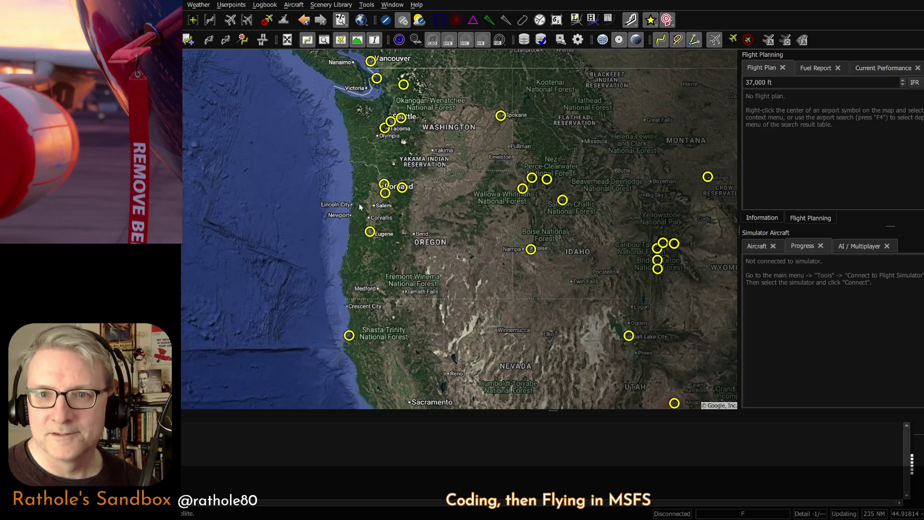
{"action": "scroll", "coordinate": [390, 201], "scroll_direction": "down", "scroll_amount": 1}
{"action": "scroll", "coordinate": [392, 200], "scroll_direction": "down", "scroll_amount": 1}
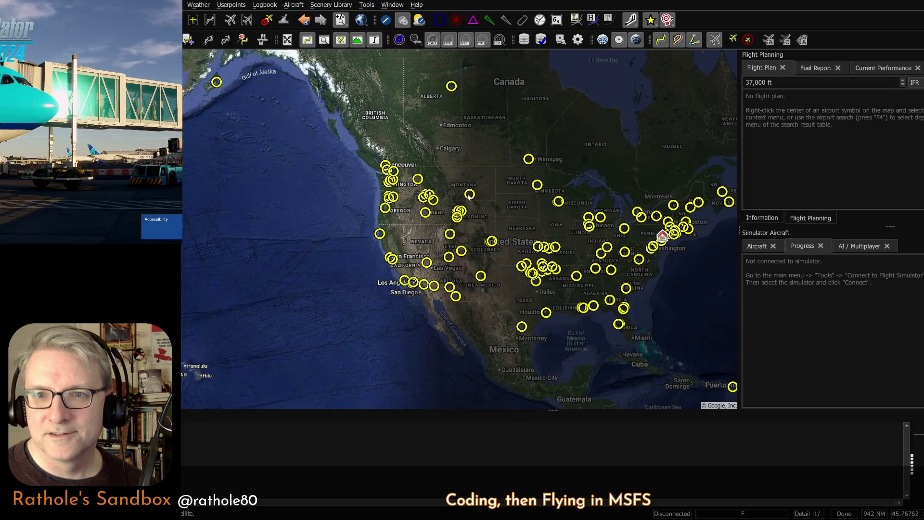
{"action": "scroll", "coordinate": [399, 186], "scroll_direction": "up", "scroll_amount": 1}
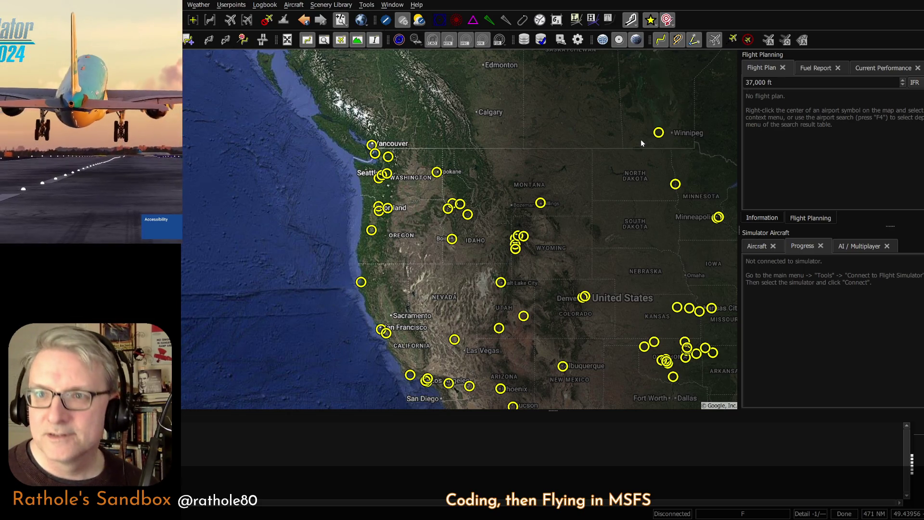
Turn off day/night shading and pan the satellite map east toward the New York area.
{"action": "left_click", "coordinate": [622, 38]}
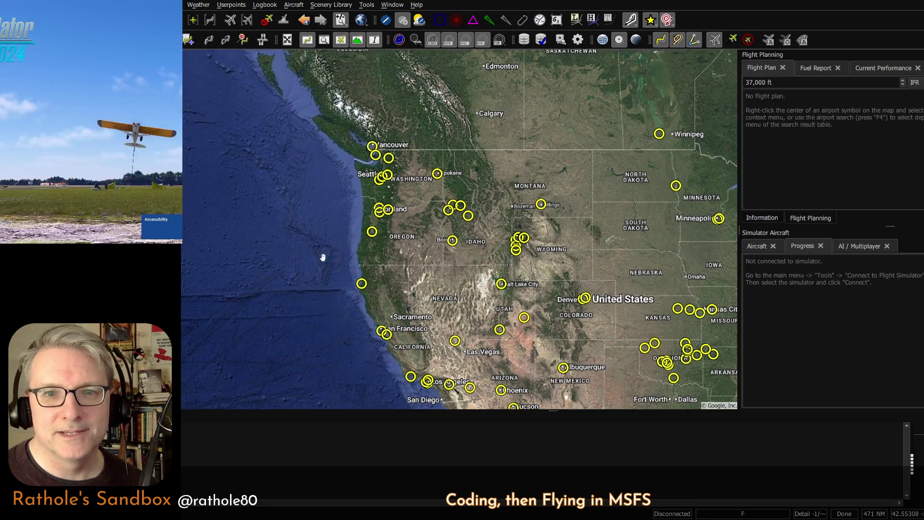
{"action": "left_click_drag", "start_coordinate": [326, 259], "coordinate": [337, 275]}
{"action": "left_click_drag", "start_coordinate": [597, 272], "coordinate": [273, 148]}
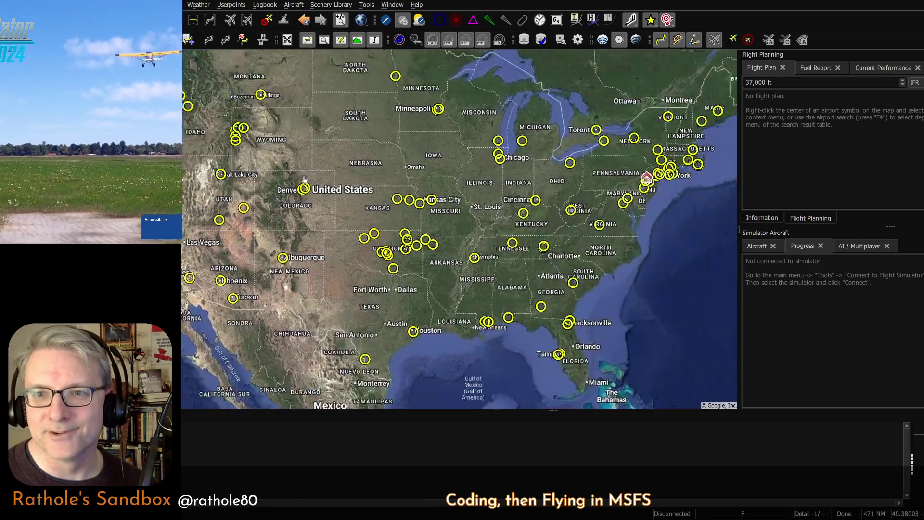
{"action": "left_click_drag", "start_coordinate": [664, 205], "coordinate": [599, 205]}
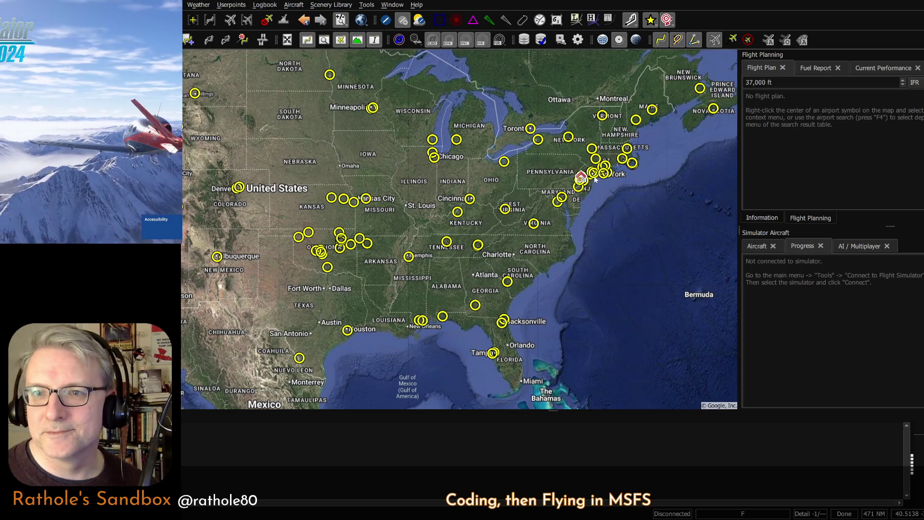
{"action": "scroll", "coordinate": [584, 191], "scroll_direction": "up", "scroll_amount": 1}
{"action": "scroll", "coordinate": [591, 182], "scroll_direction": "up", "scroll_amount": 1}
{"action": "scroll", "coordinate": [594, 175], "scroll_direction": "up", "scroll_amount": 1}
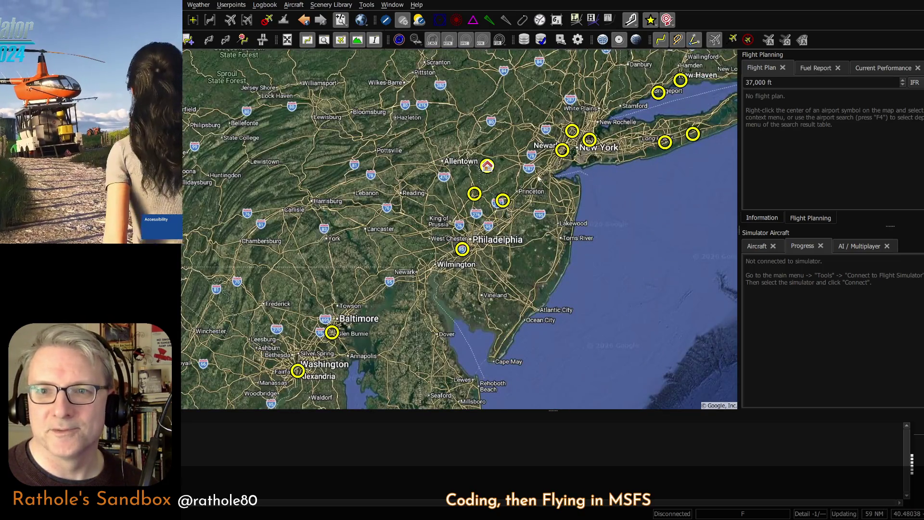
{"action": "left_click_drag", "start_coordinate": [595, 176], "coordinate": [597, 194]}
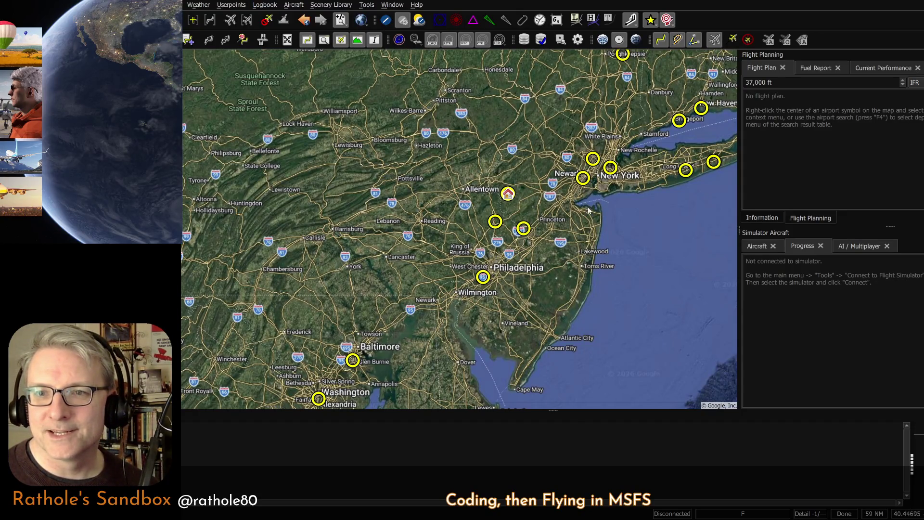
{"action": "left_click_drag", "start_coordinate": [580, 211], "coordinate": [571, 217]}
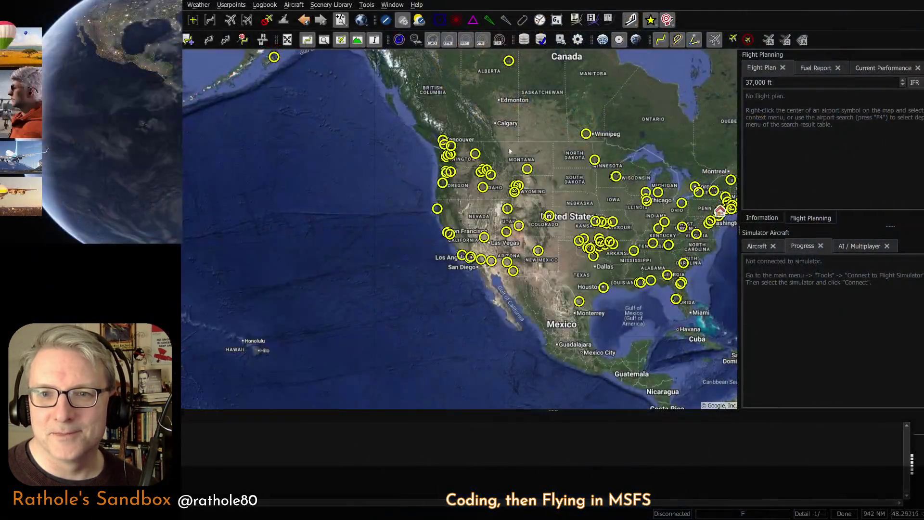
{"action": "scroll", "coordinate": [509, 151], "scroll_direction": "up", "scroll_amount": 3}
{"action": "scroll", "coordinate": [361, 202], "scroll_direction": "up", "scroll_amount": 3}
Pan the map to western Washington, up to the San Juan Islands and around Orcas Island.
{"action": "left_click_drag", "start_coordinate": [460, 171], "coordinate": [309, 233]}
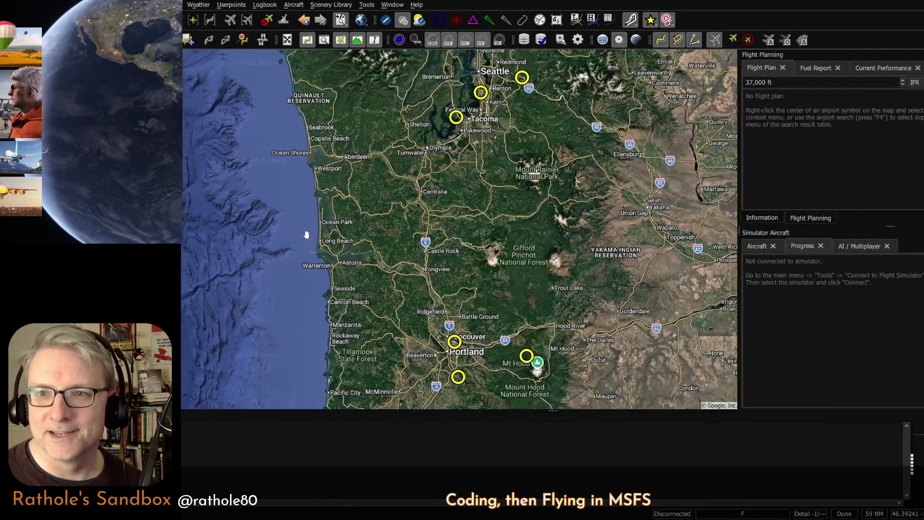
{"action": "scroll", "coordinate": [467, 144], "scroll_direction": "down", "scroll_amount": 2}
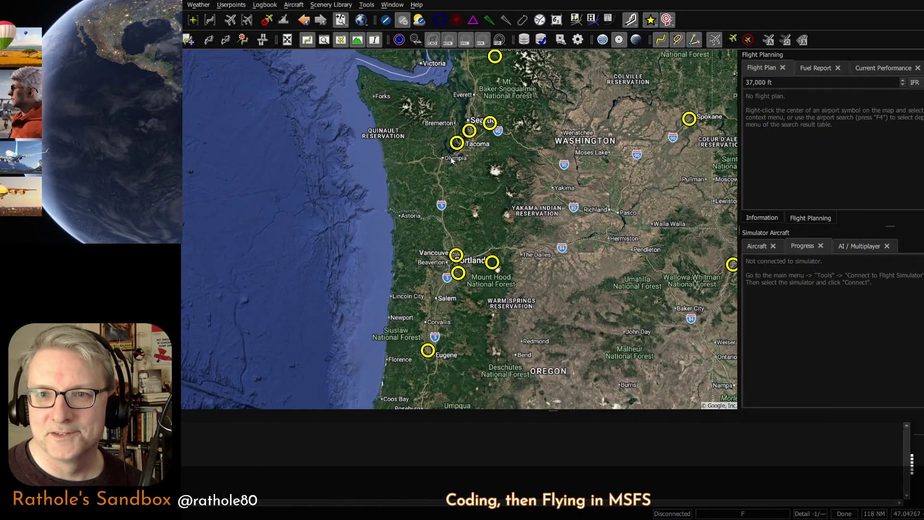
{"action": "left_click_drag", "start_coordinate": [451, 158], "coordinate": [443, 253]}
{"action": "scroll", "coordinate": [417, 216], "scroll_direction": "up", "scroll_amount": 3}
{"action": "scroll", "coordinate": [417, 217], "scroll_direction": "up", "scroll_amount": 3}
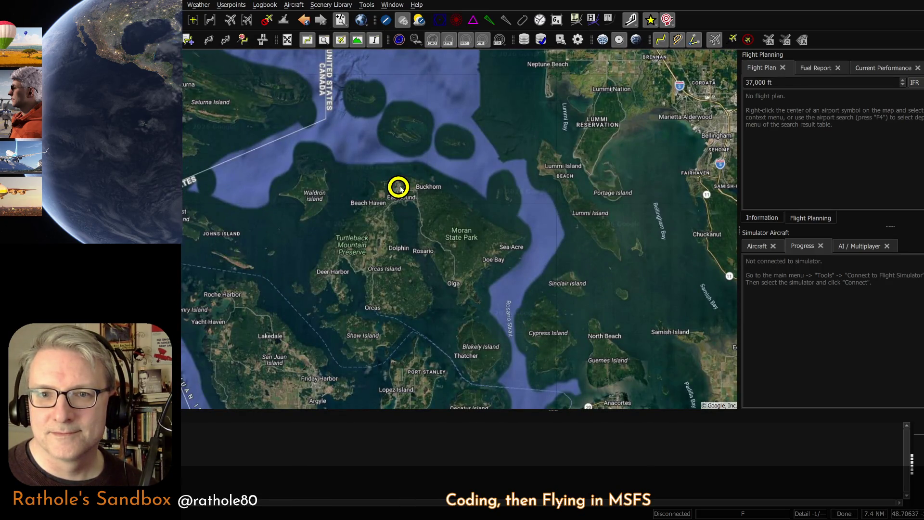
{"action": "scroll", "coordinate": [399, 188], "scroll_direction": "down", "scroll_amount": 1}
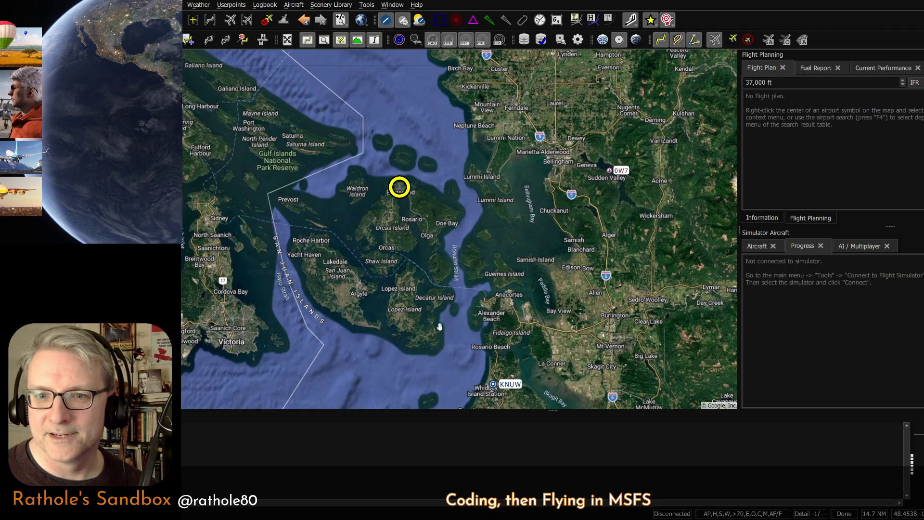
{"action": "left_click_drag", "start_coordinate": [439, 373], "coordinate": [508, 243]}
{"action": "scroll", "coordinate": [508, 243], "scroll_direction": "down", "scroll_amount": 1}
{"action": "scroll", "coordinate": [508, 243], "scroll_direction": "down", "scroll_amount": 1}
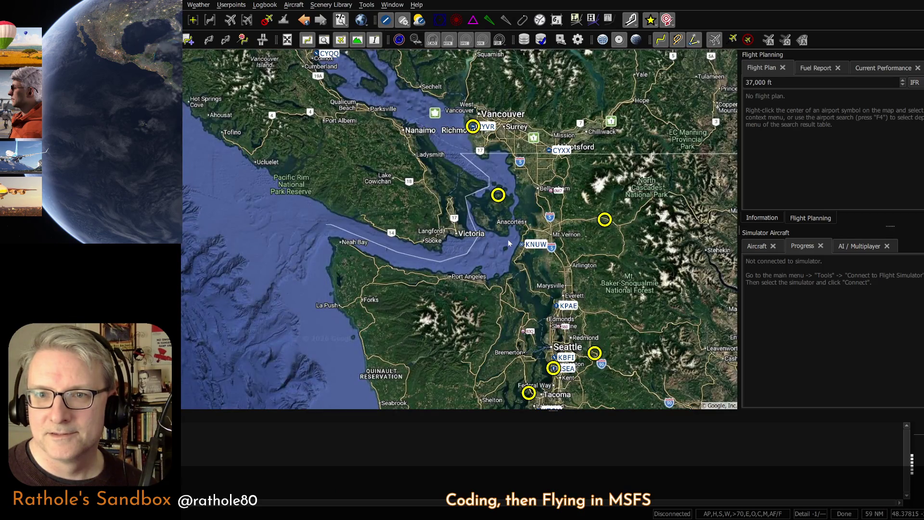
{"action": "scroll", "coordinate": [507, 243], "scroll_direction": "up", "scroll_amount": 1}
{"action": "scroll", "coordinate": [507, 237], "scroll_direction": "up", "scroll_amount": 1}
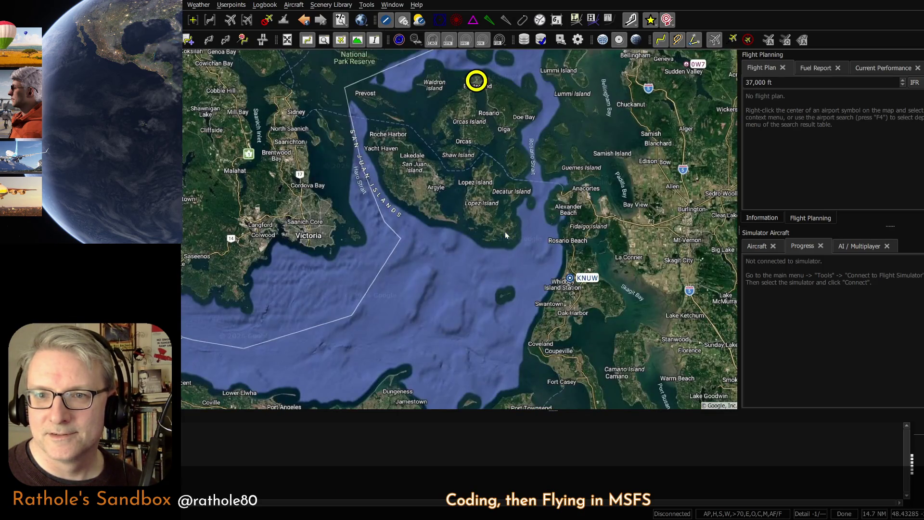
{"action": "scroll", "coordinate": [504, 232], "scroll_direction": "up", "scroll_amount": 1}
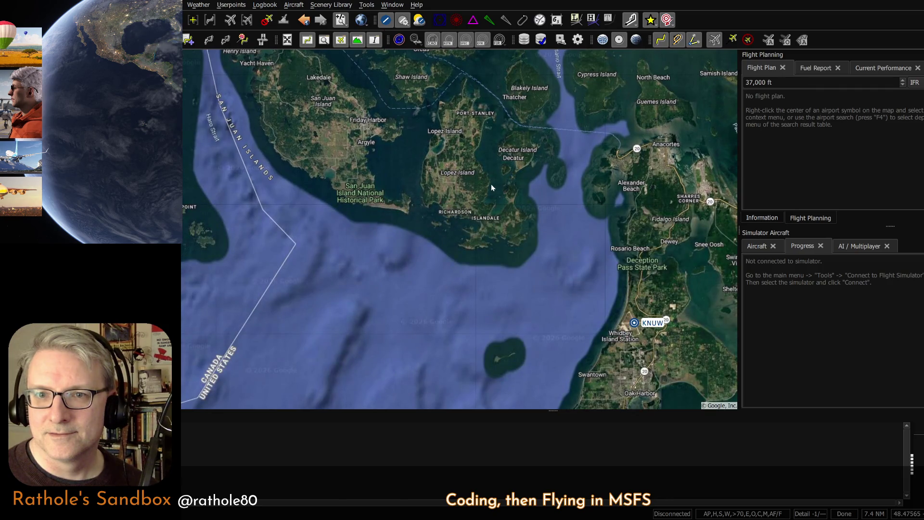
{"action": "scroll", "coordinate": [491, 185], "scroll_direction": "down", "scroll_amount": 1}
{"action": "scroll", "coordinate": [477, 184], "scroll_direction": "down", "scroll_amount": 2}
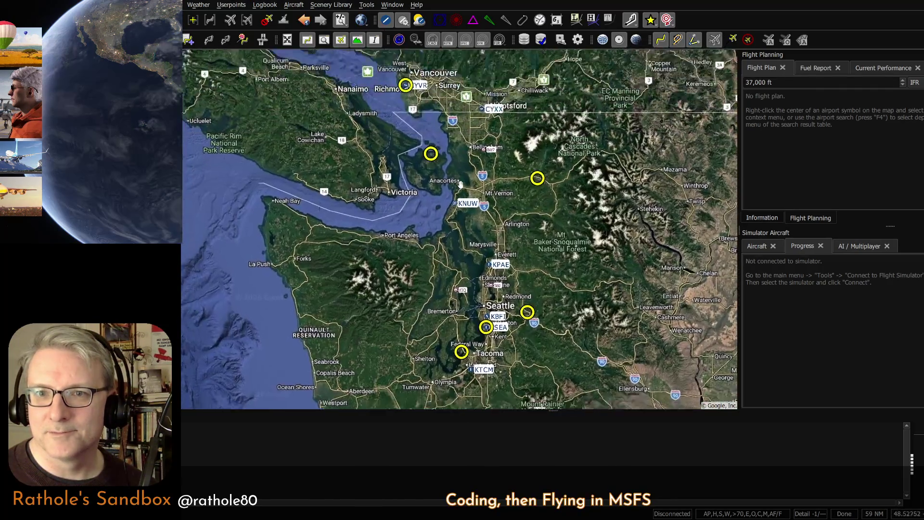
Recentre over northern Puget Sound, glance at the addon spreadsheet, then return to Little Navmap.
{"action": "left_click_drag", "start_coordinate": [461, 185], "coordinate": [451, 218]}
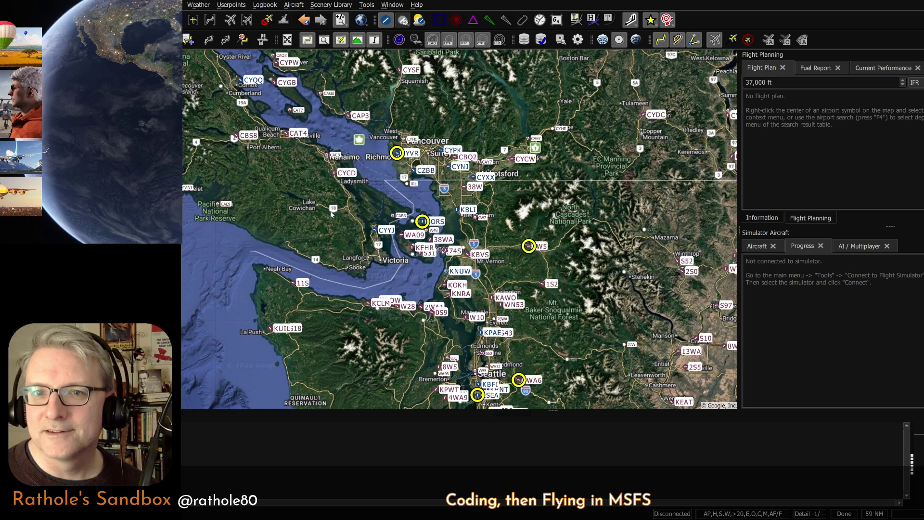
{"action": "scroll", "coordinate": [499, 249], "scroll_direction": "up", "scroll_amount": 1}
{"action": "scroll", "coordinate": [500, 248], "scroll_direction": "up", "scroll_amount": 2}
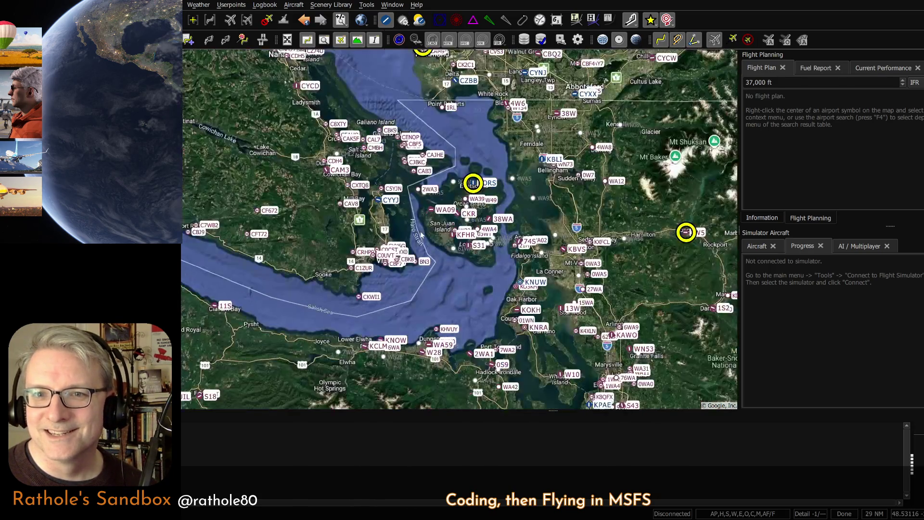
{"action": "scroll", "coordinate": [500, 249], "scroll_direction": "up", "scroll_amount": 1}
{"action": "scroll", "coordinate": [469, 228], "scroll_direction": "up", "scroll_amount": 2}
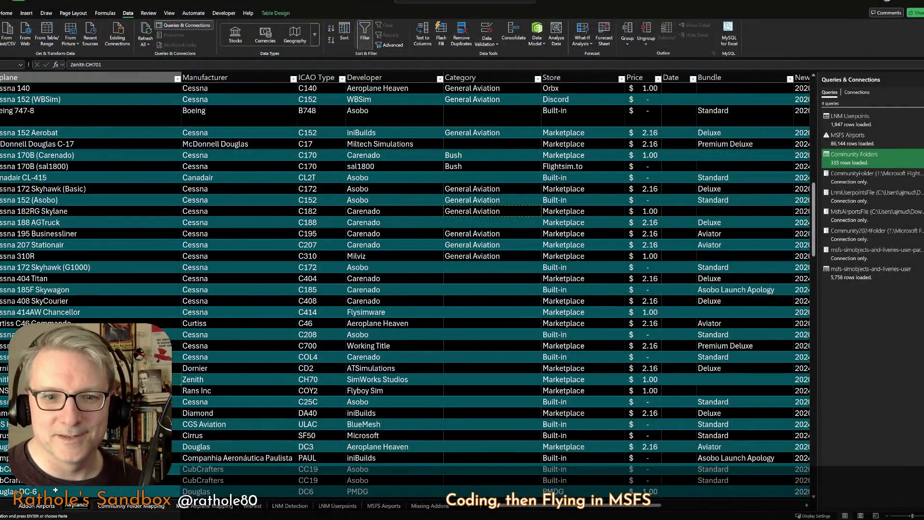
{"action": "left_click", "coordinate": [43, 505]}
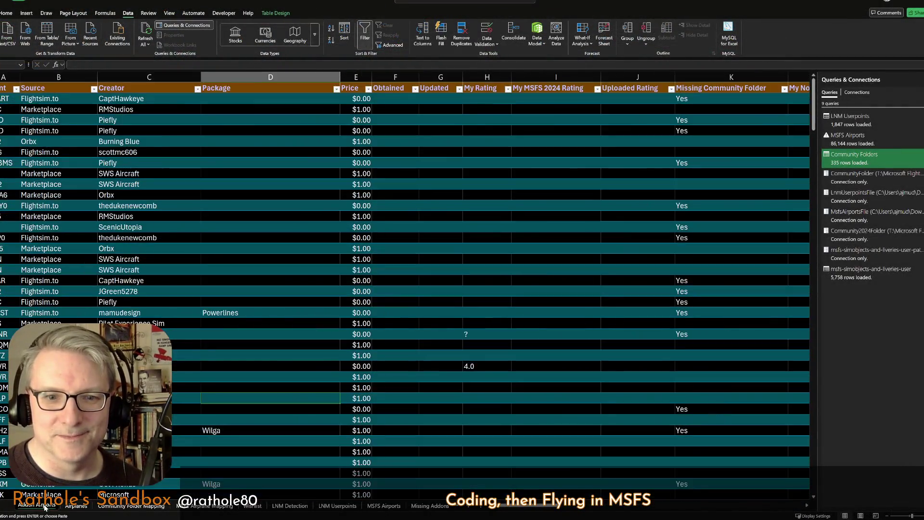
{"action": "left_click", "coordinate": [137, 323]}
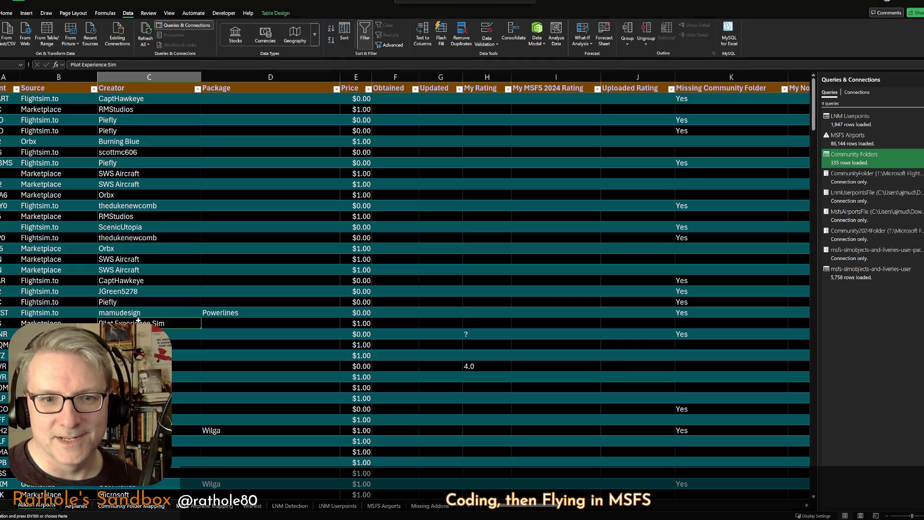
{"action": "key", "text": "alt+Tab"}
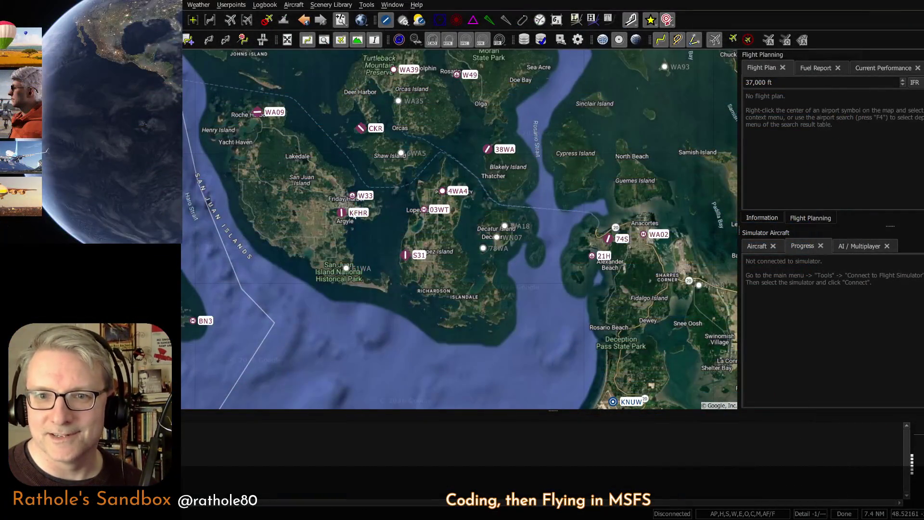
Show Friday Harbor (KFHR) airport details, then switch over to the flight simulator.
{"action": "left_click", "coordinate": [342, 212]}
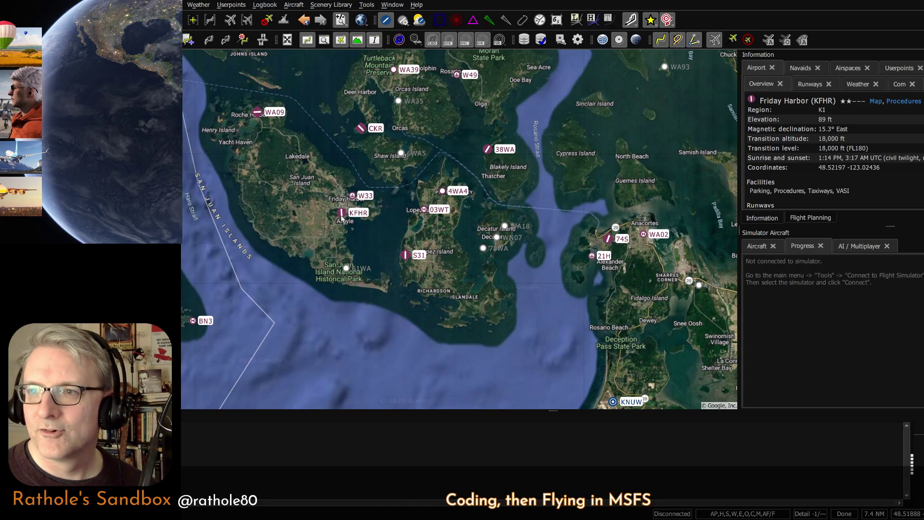
{"action": "left_click_drag", "start_coordinate": [341, 216], "coordinate": [341, 226]}
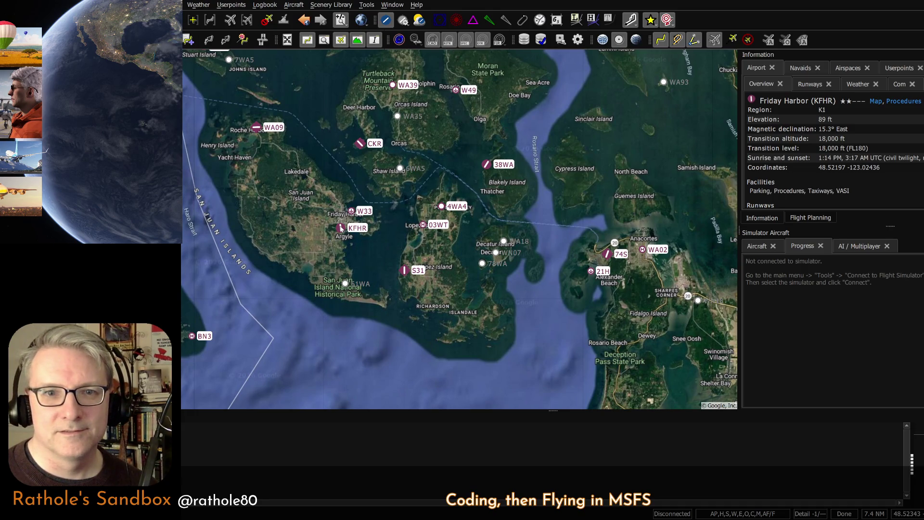
{"action": "key", "text": "alt+Tab"}
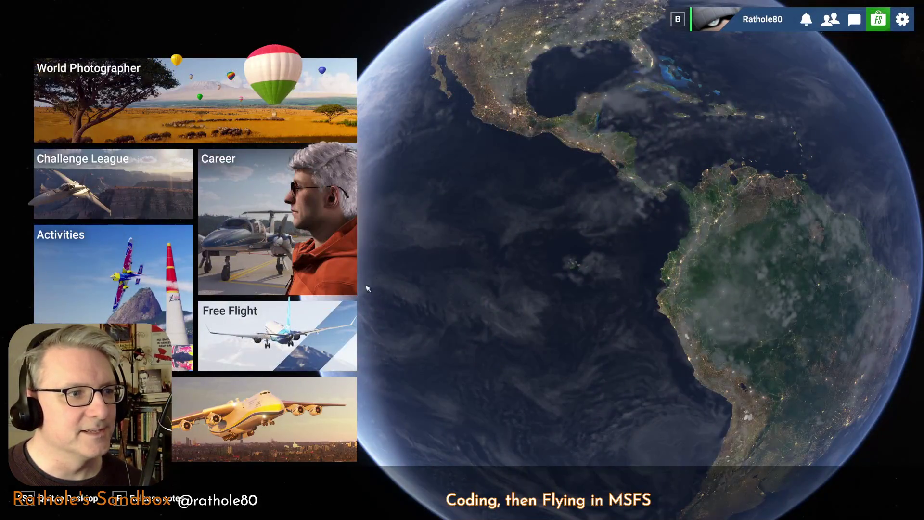
Start a free flight and set KFHR Friday Harbor as the departure airport.
{"action": "left_click", "coordinate": [275, 326]}
{"action": "left_click", "coordinate": [278, 101]}
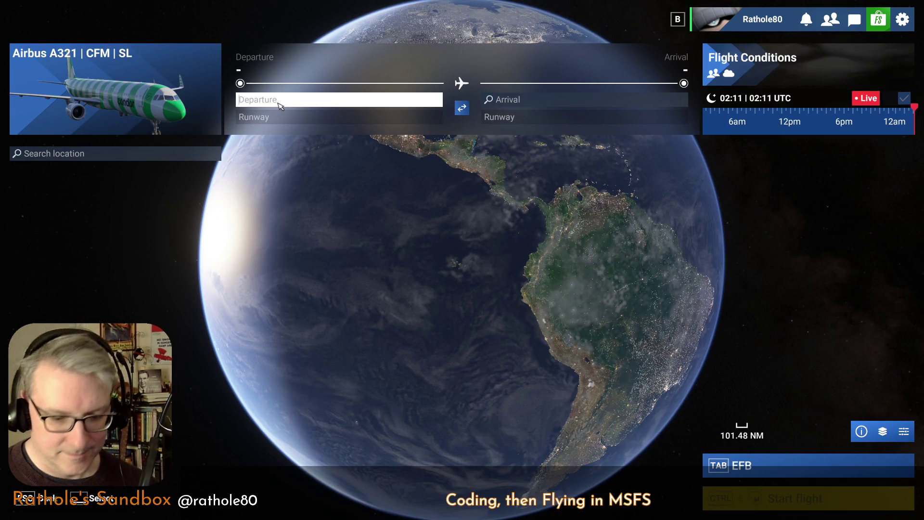
{"action": "type", "text": "kfhr"}
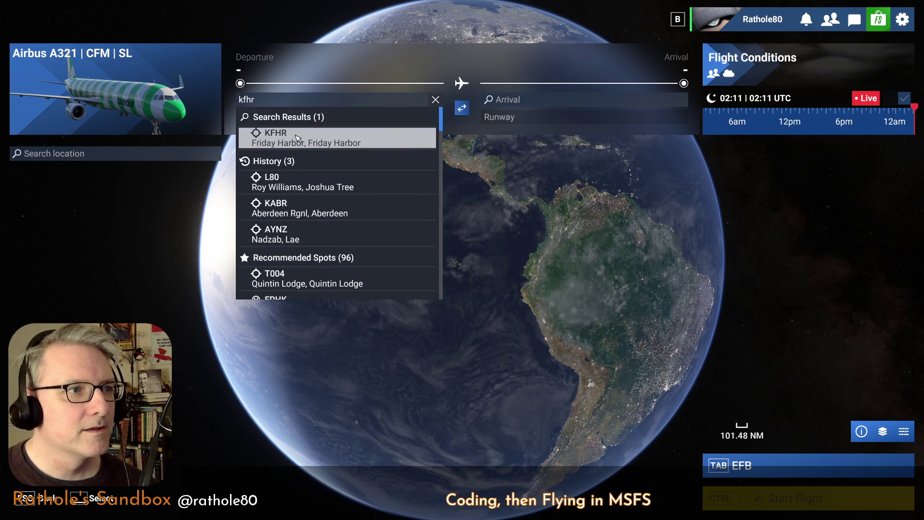
{"action": "key", "text": "Return"}
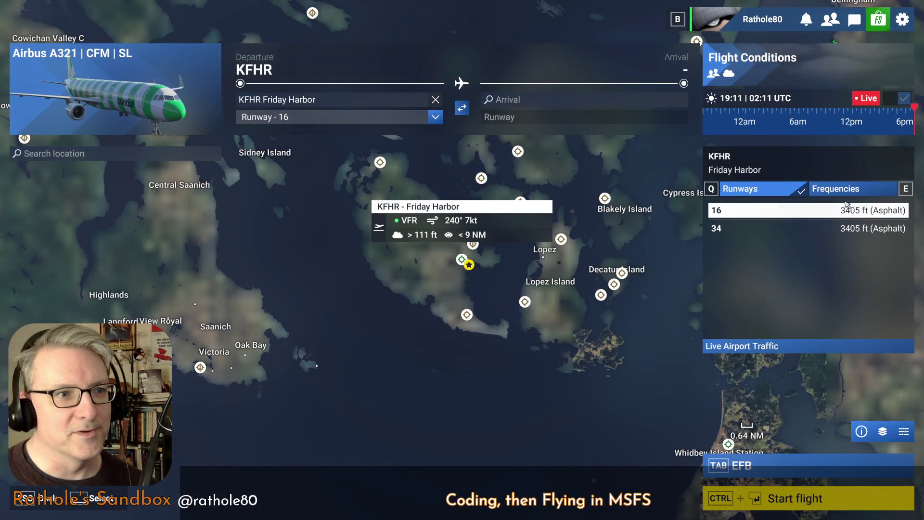
{"action": "left_click_drag", "start_coordinate": [471, 286], "coordinate": [470, 315]}
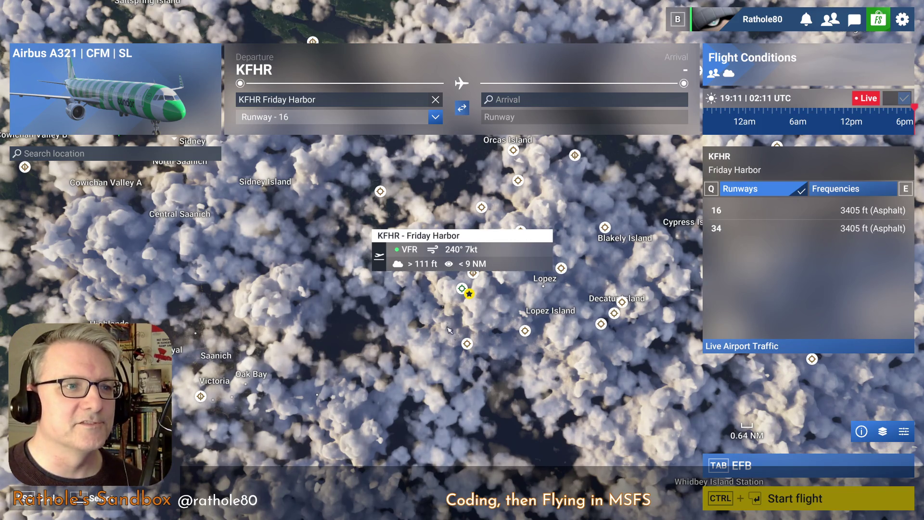
{"action": "left_click_drag", "start_coordinate": [441, 318], "coordinate": [454, 330]}
{"action": "scroll", "coordinate": [477, 306], "scroll_direction": "up", "scroll_amount": 5}
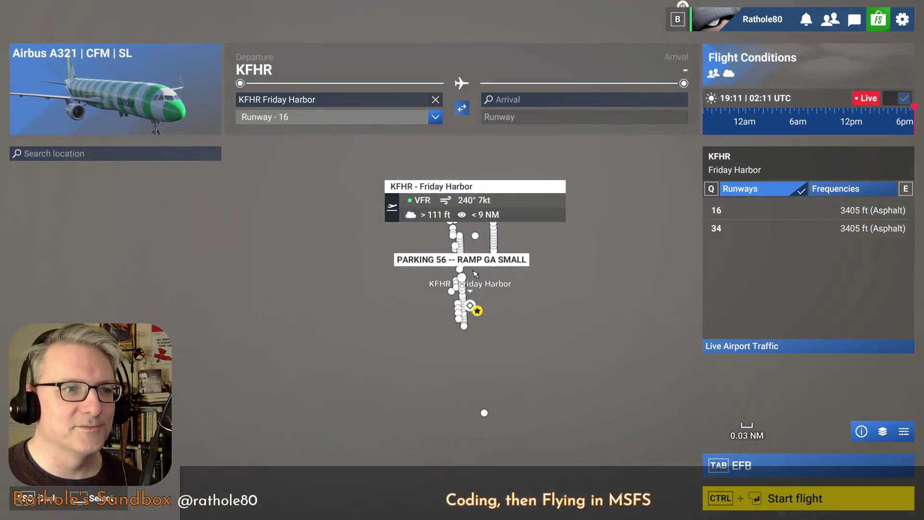
{"action": "scroll", "coordinate": [466, 325], "scroll_direction": "up", "scroll_amount": 3}
{"action": "scroll", "coordinate": [458, 361], "scroll_direction": "up", "scroll_amount": 2}
{"action": "mouse_move", "coordinate": [456, 367]}
{"action": "left_mouse_down"}
{"action": "mouse_move", "coordinate": [455, 426]}
{"action": "mouse_move", "coordinate": [498, 297]}
{"action": "left_mouse_up"}
{"action": "scroll", "coordinate": [454, 405], "scroll_direction": "down", "scroll_amount": 2}
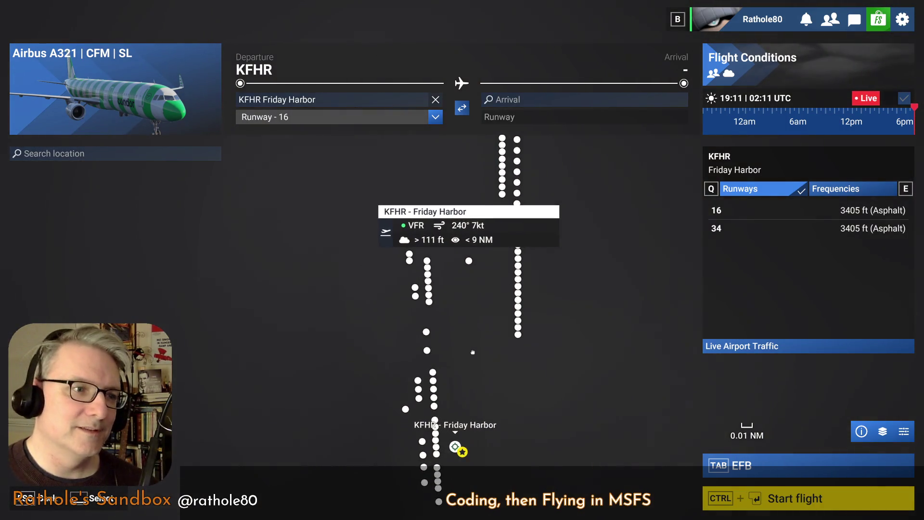
{"action": "scroll", "coordinate": [466, 333], "scroll_direction": "up", "scroll_amount": 3}
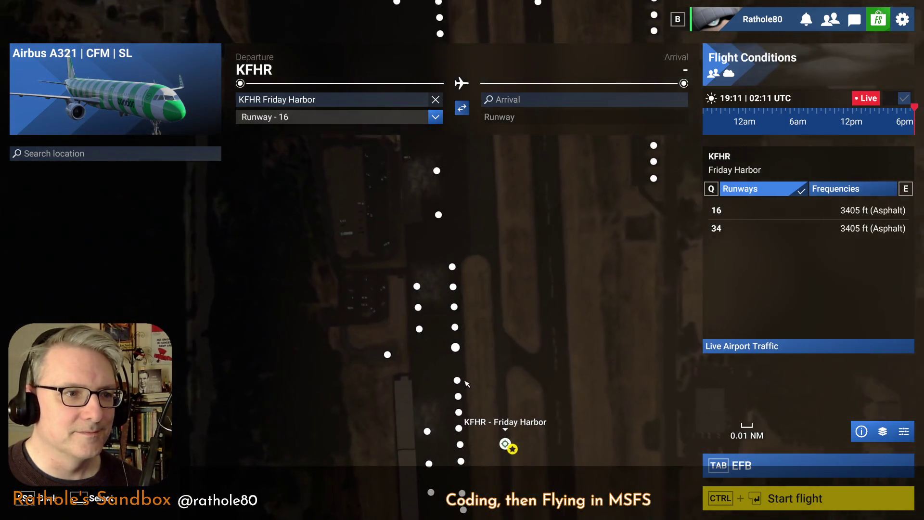
{"action": "left_click_drag", "start_coordinate": [465, 333], "coordinate": [453, 287]}
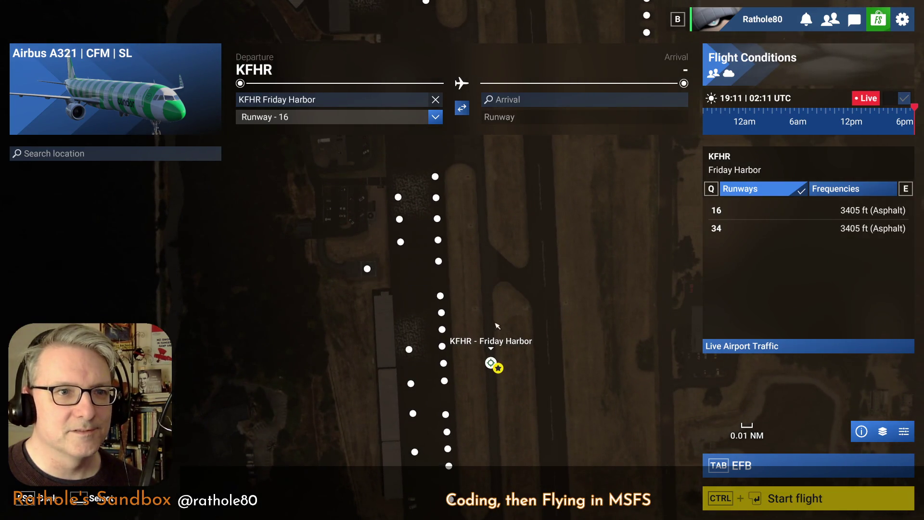
{"action": "left_click_drag", "start_coordinate": [497, 325], "coordinate": [501, 255]}
{"action": "scroll", "coordinate": [521, 232], "scroll_direction": "down", "scroll_amount": 3}
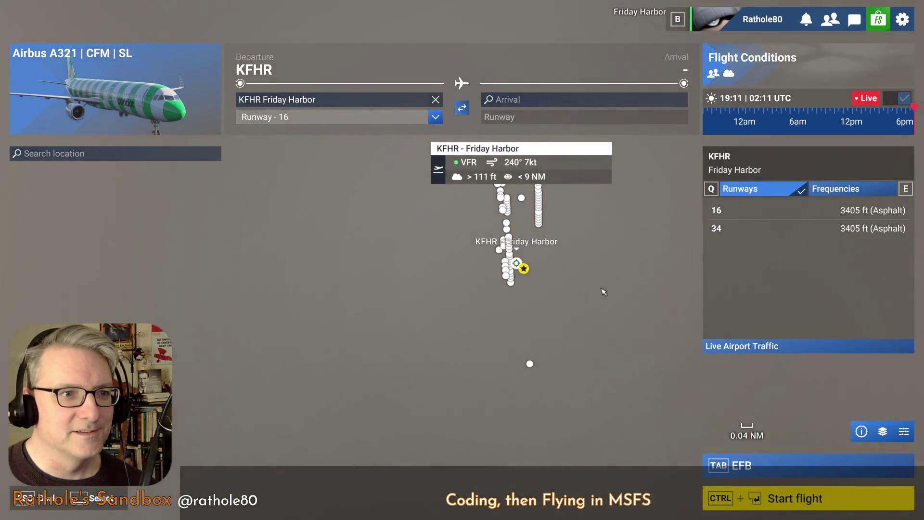
{"action": "scroll", "coordinate": [604, 292], "scroll_direction": "down", "scroll_amount": 3}
{"action": "scroll", "coordinate": [598, 289], "scroll_direction": "down", "scroll_amount": 2}
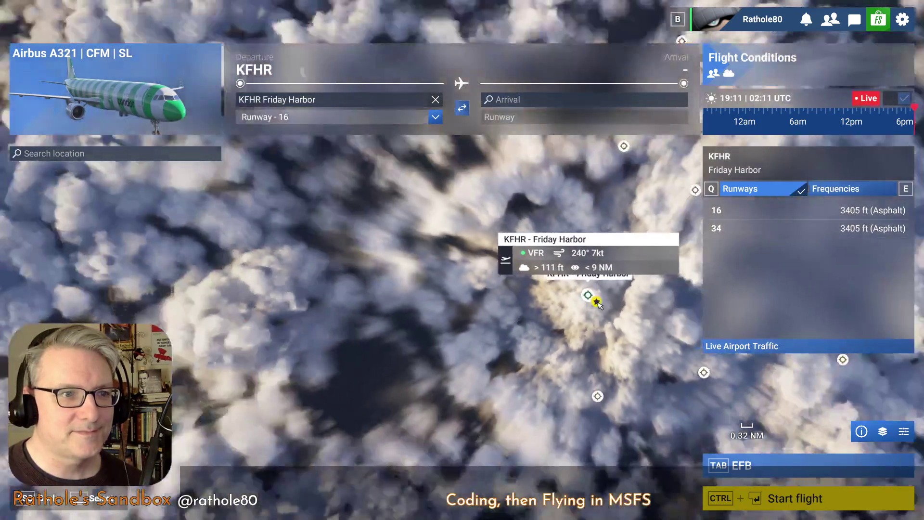
{"action": "scroll", "coordinate": [596, 304], "scroll_direction": "down", "scroll_amount": 1}
{"action": "left_click_drag", "start_coordinate": [582, 305], "coordinate": [514, 328]}
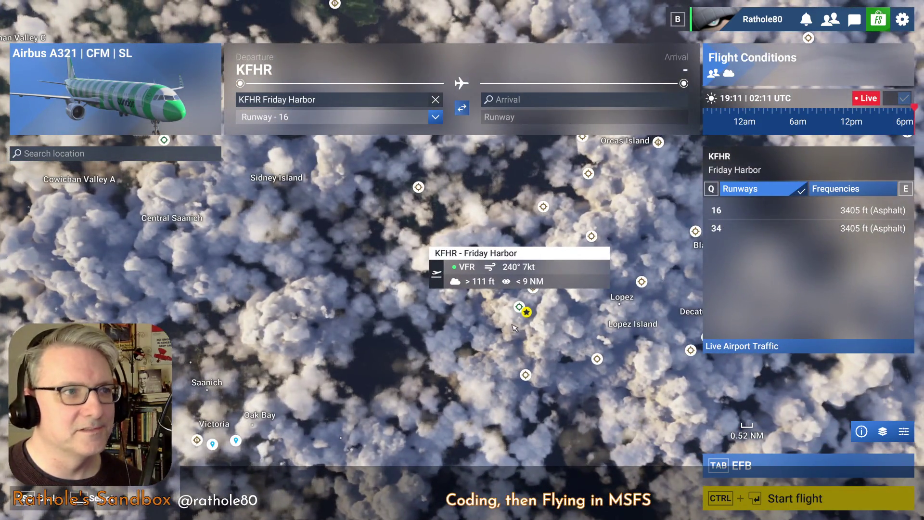
{"action": "key", "text": "Tab"}
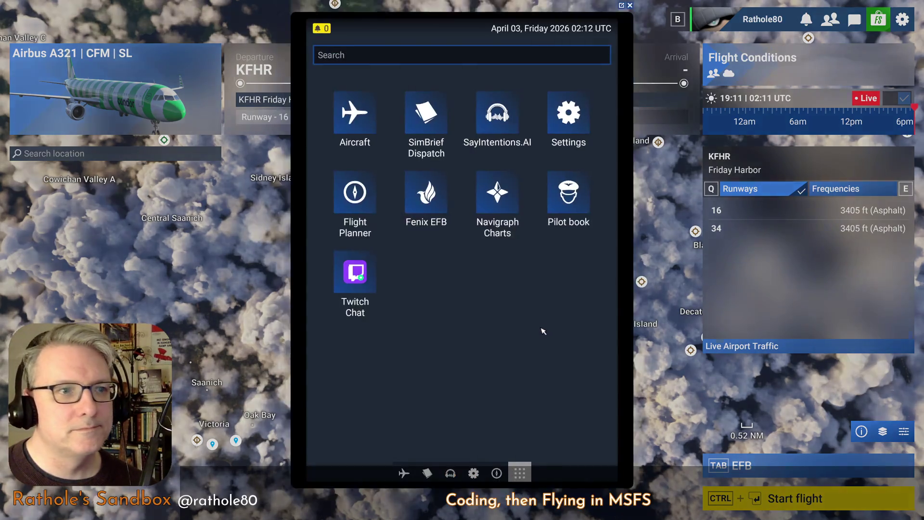
In the tablet's flight planner, look up KFHR and view Friday Harbor's current weather.
{"action": "left_click", "coordinate": [411, 475]}
{"action": "left_click", "coordinate": [497, 473]}
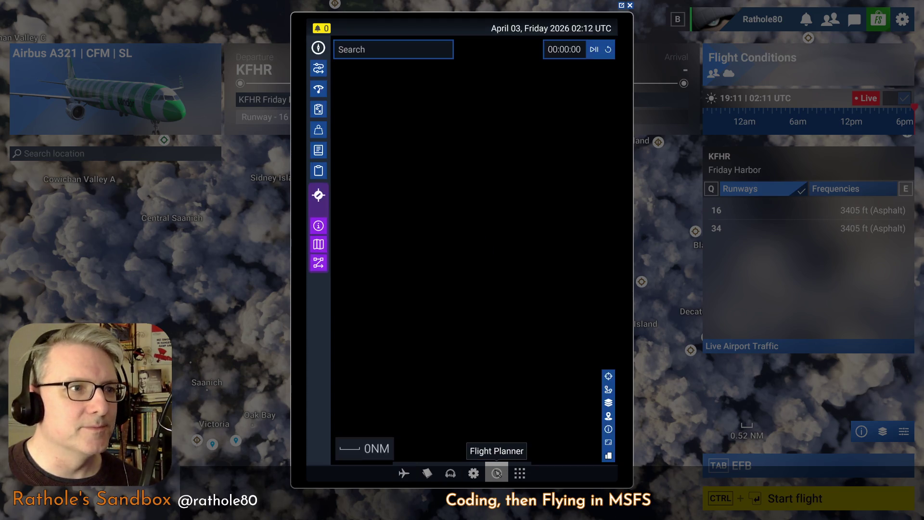
{"action": "left_click", "coordinate": [370, 50]}
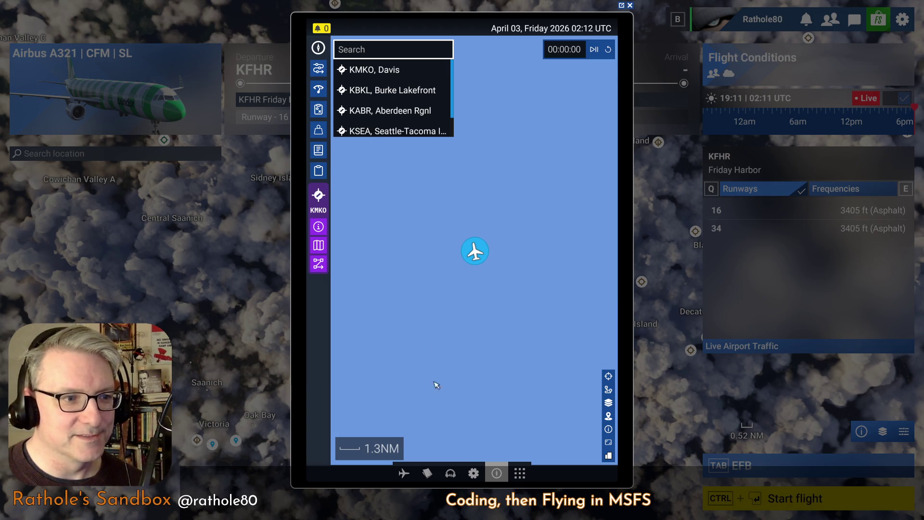
{"action": "type", "text": "kfhr"}
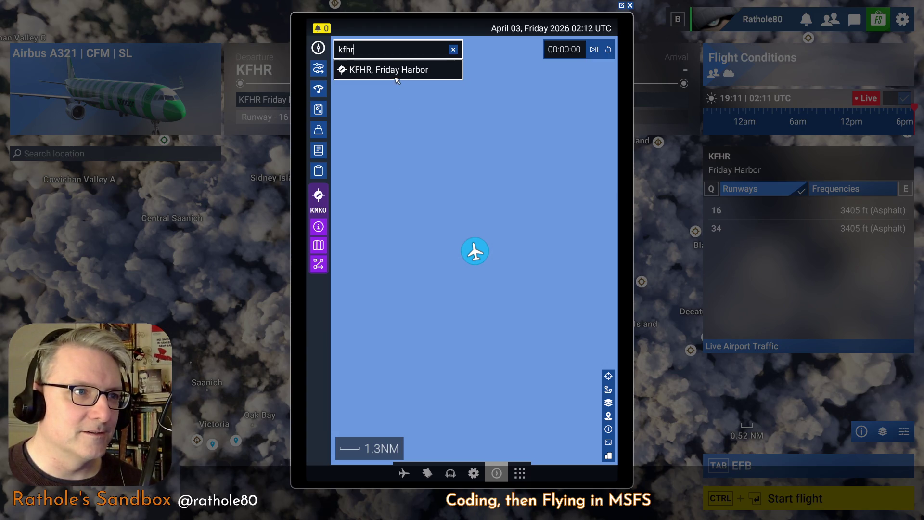
{"action": "left_click", "coordinate": [395, 72]}
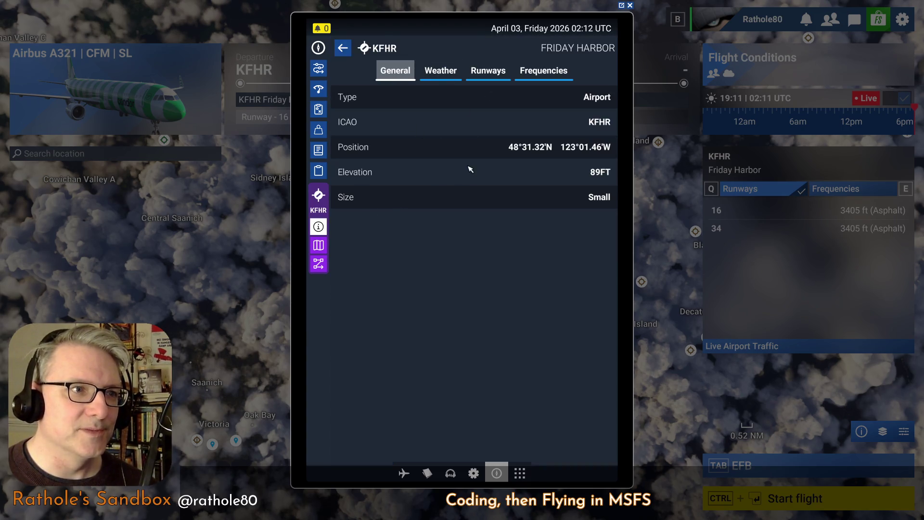
{"action": "left_click", "coordinate": [440, 73]}
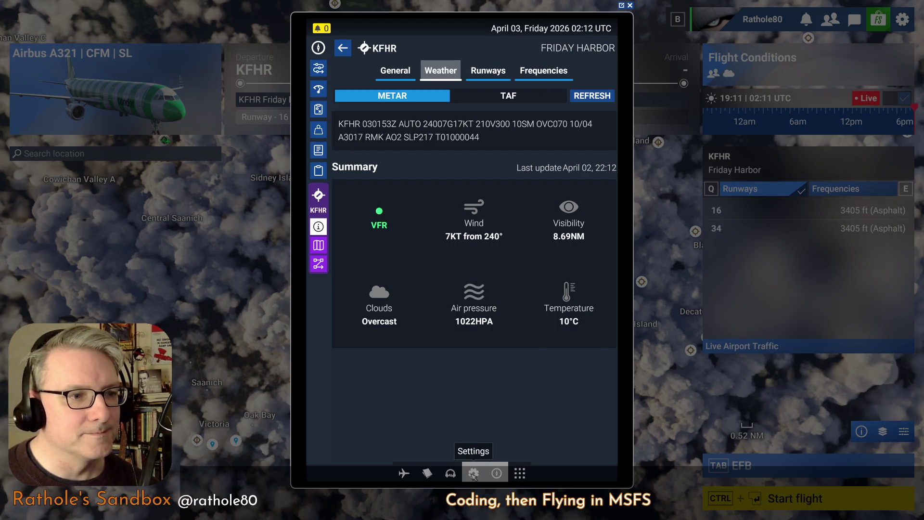
Browse the tablet's Settings, Flight Details, Performance and Route pages, return to KFHR weather, and close it.
{"action": "left_click", "coordinate": [473, 473]}
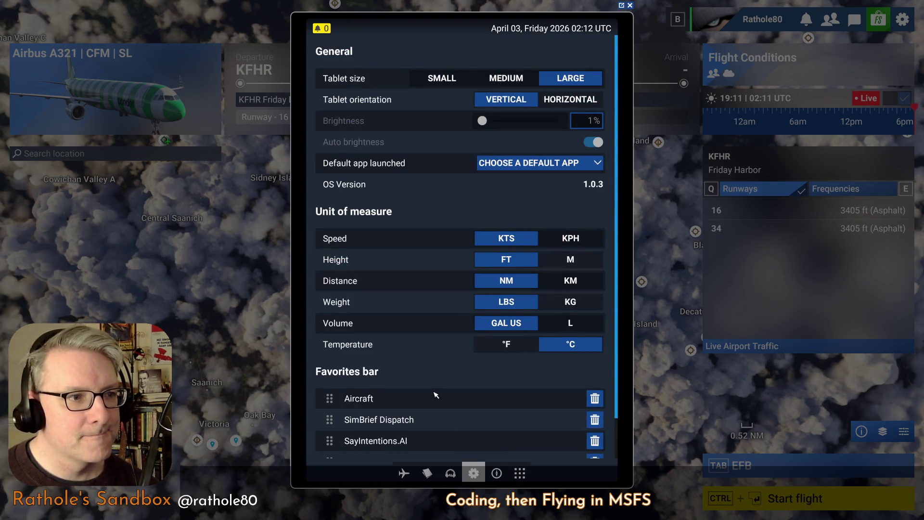
{"action": "scroll", "coordinate": [435, 395], "scroll_direction": "down", "scroll_amount": 1}
{"action": "scroll", "coordinate": [435, 394], "scroll_direction": "up", "scroll_amount": 1}
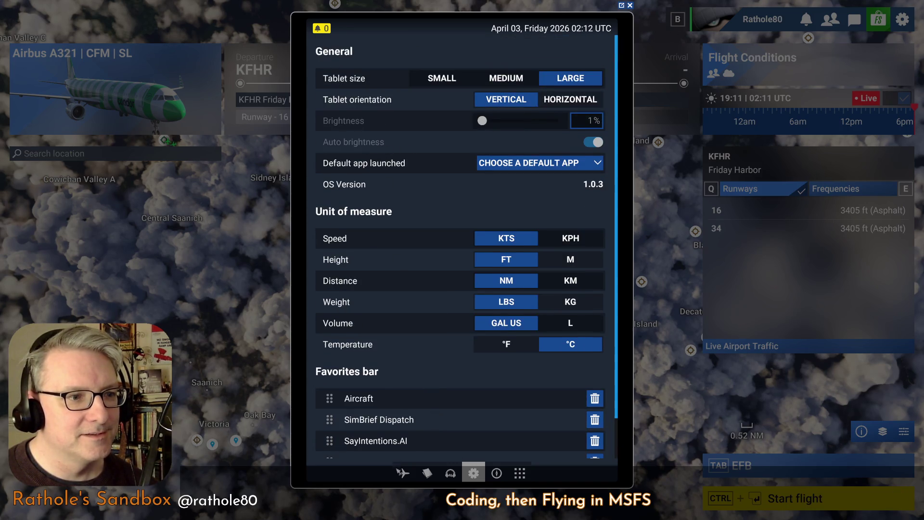
{"action": "left_click", "coordinate": [496, 473]}
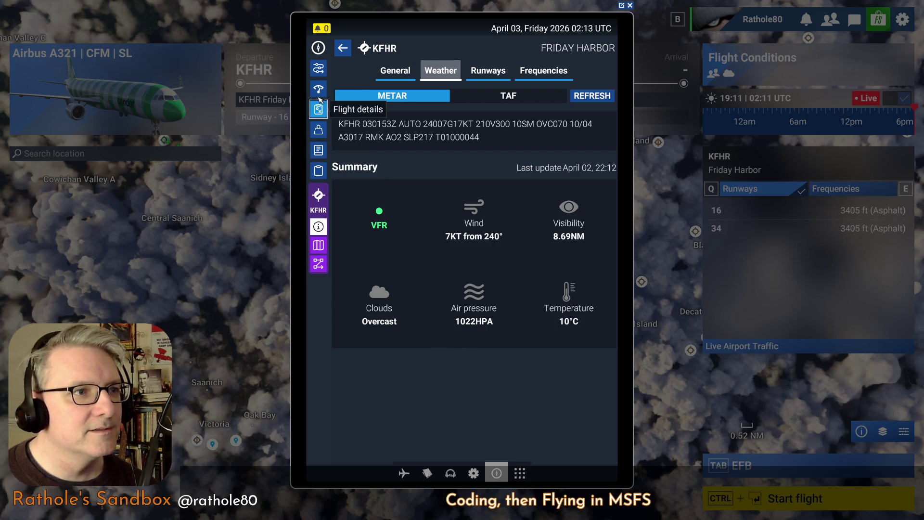
{"action": "left_click", "coordinate": [321, 109]}
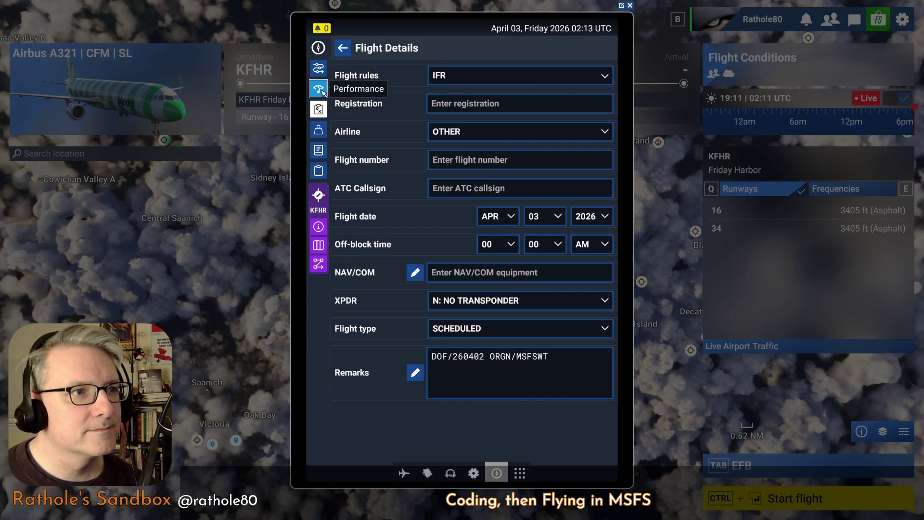
{"action": "left_click", "coordinate": [321, 89]}
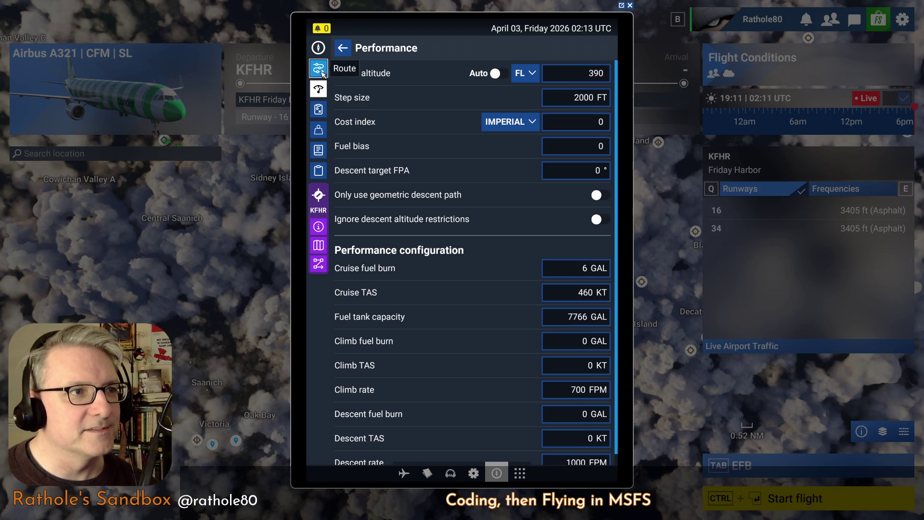
{"action": "left_click", "coordinate": [318, 68]}
{"action": "scroll", "coordinate": [404, 231], "scroll_direction": "down", "scroll_amount": 1}
{"action": "scroll", "coordinate": [345, 255], "scroll_direction": "up", "scroll_amount": 1}
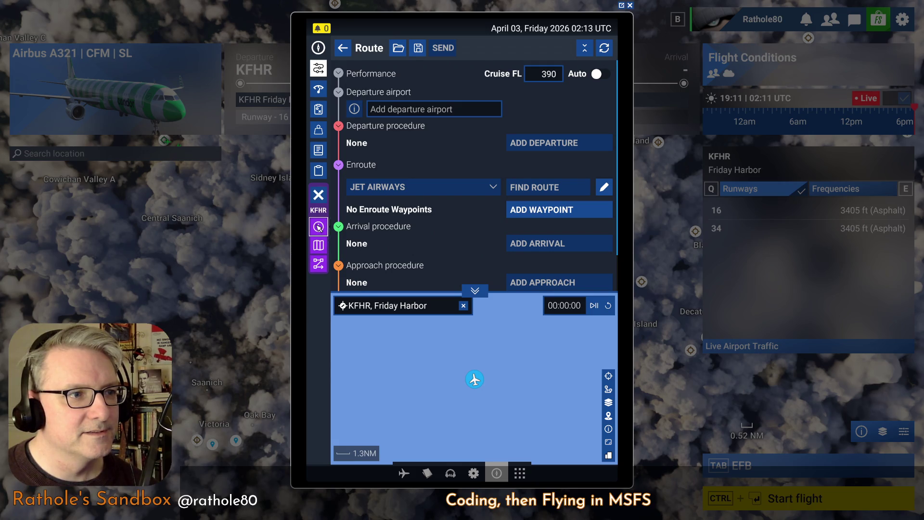
{"action": "left_click", "coordinate": [319, 227]}
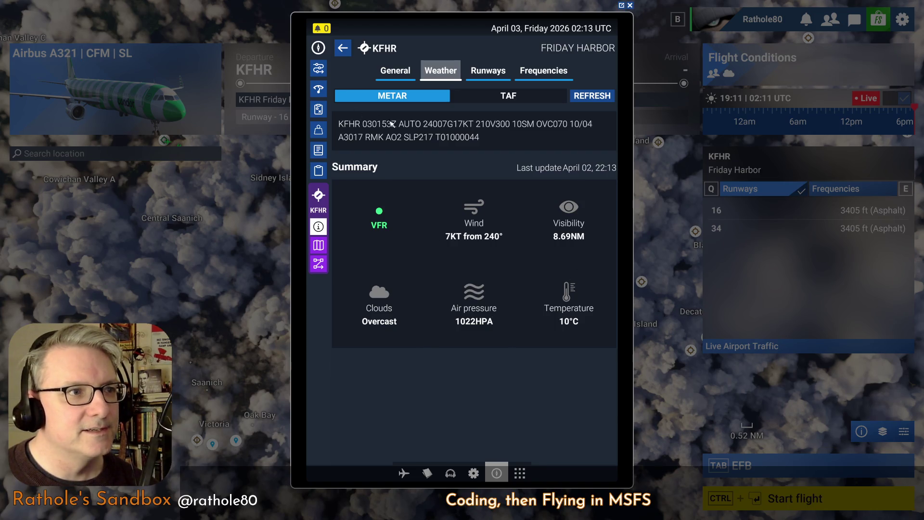
{"action": "key", "text": "Tab"}
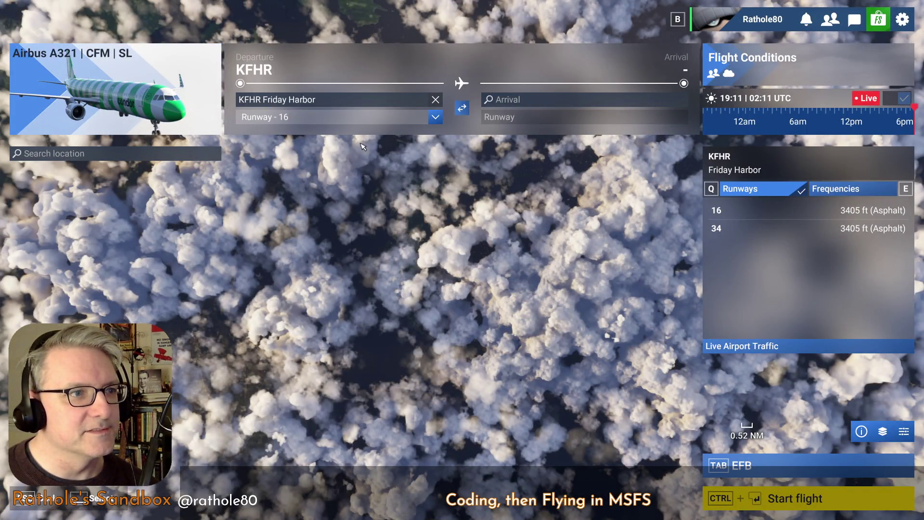
Search aircraft for 170 and select the Carenado C170B, opening its configuration.
{"action": "key", "text": "Return"}
{"action": "left_click", "coordinate": [352, 133]}
{"action": "type", "text": "170"}
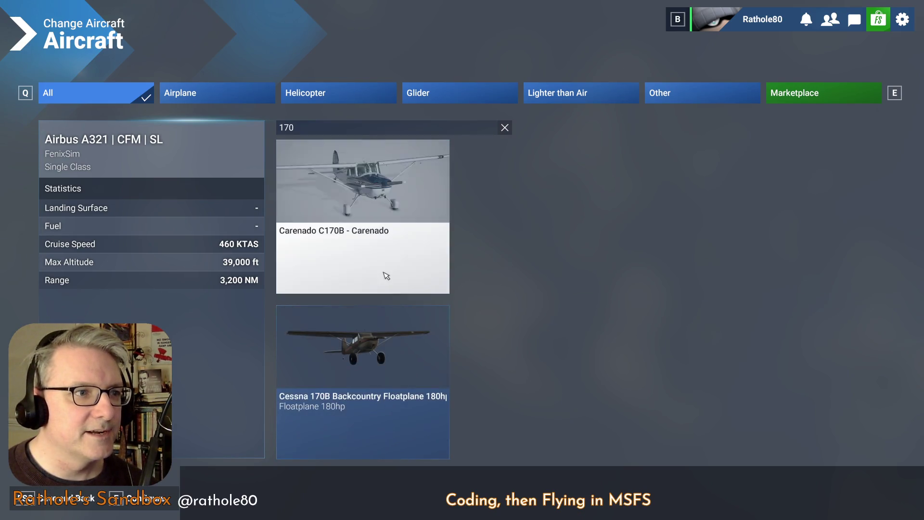
{"action": "left_click", "coordinate": [384, 272]}
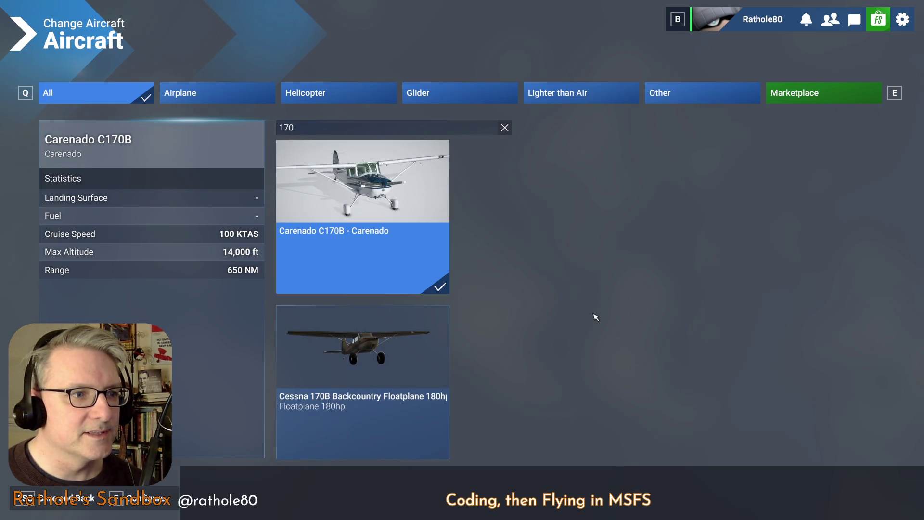
{"action": "key", "text": "Escape"}
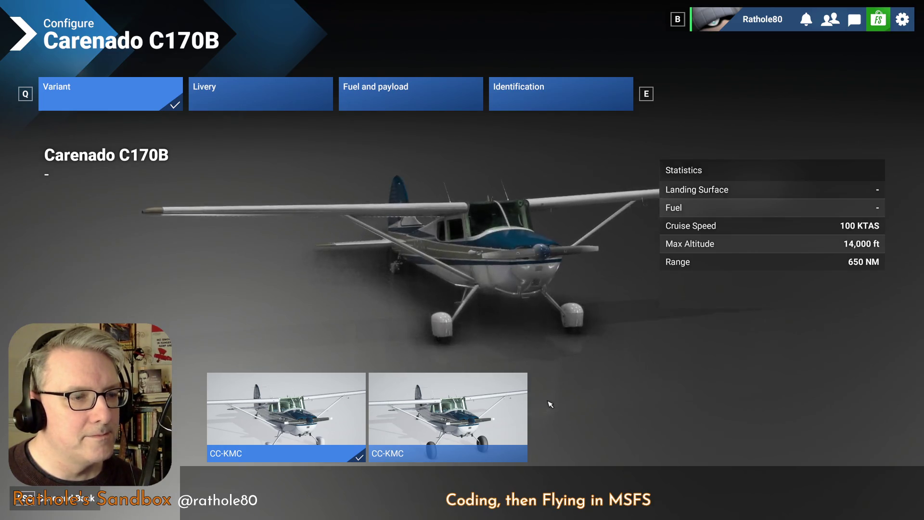
Choose the TUNDRA variant with the red N250FP livery and go to identification settings.
{"action": "left_click", "coordinate": [419, 421]}
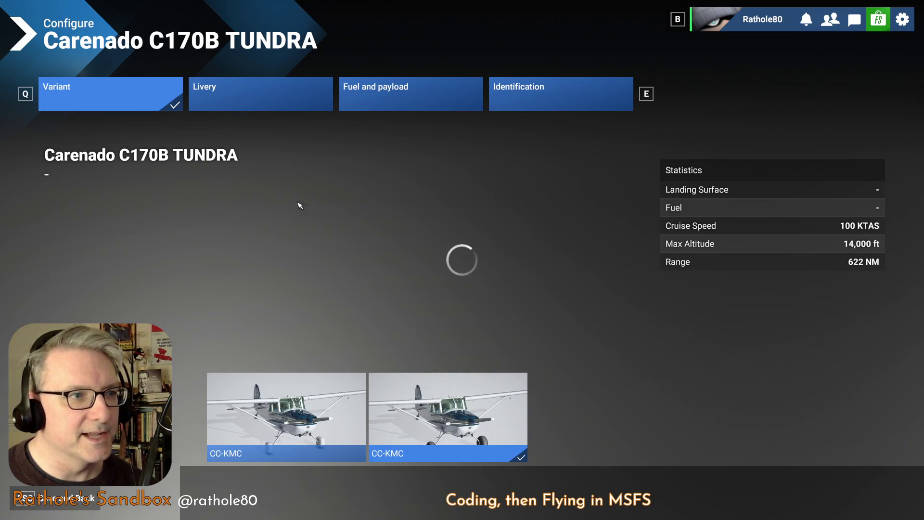
{"action": "left_click", "coordinate": [295, 107]}
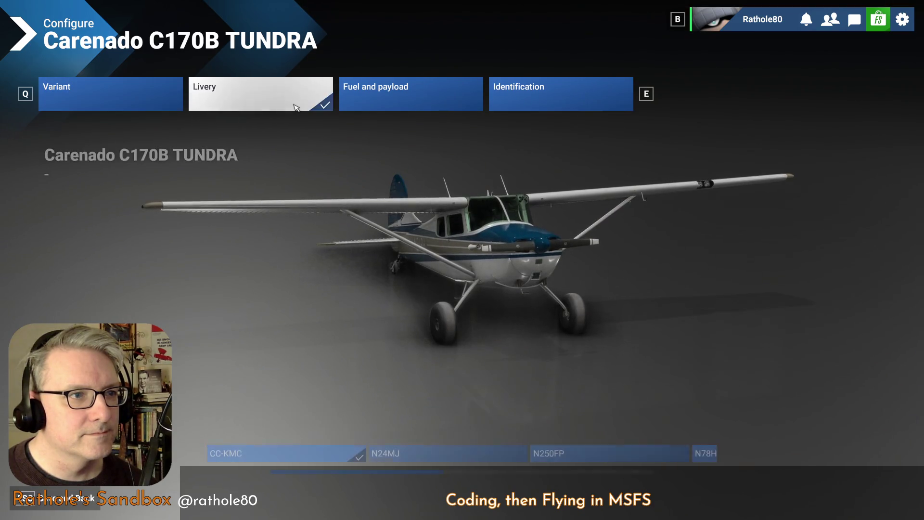
{"action": "scroll", "coordinate": [430, 420], "scroll_direction": "down", "scroll_amount": 5}
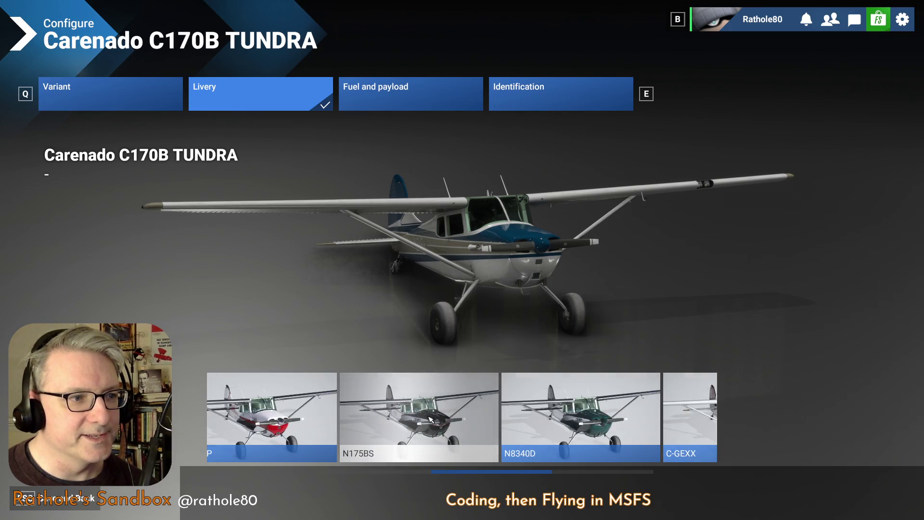
{"action": "scroll", "coordinate": [430, 420], "scroll_direction": "down", "scroll_amount": 2}
{"action": "scroll", "coordinate": [430, 418], "scroll_direction": "up", "scroll_amount": 3}
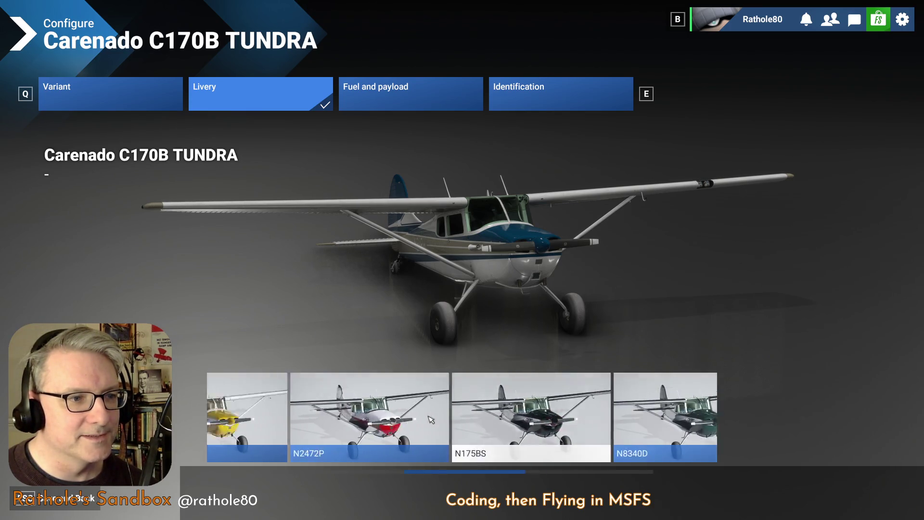
{"action": "scroll", "coordinate": [429, 419], "scroll_direction": "up", "scroll_amount": 1}
{"action": "left_click", "coordinate": [556, 410]}
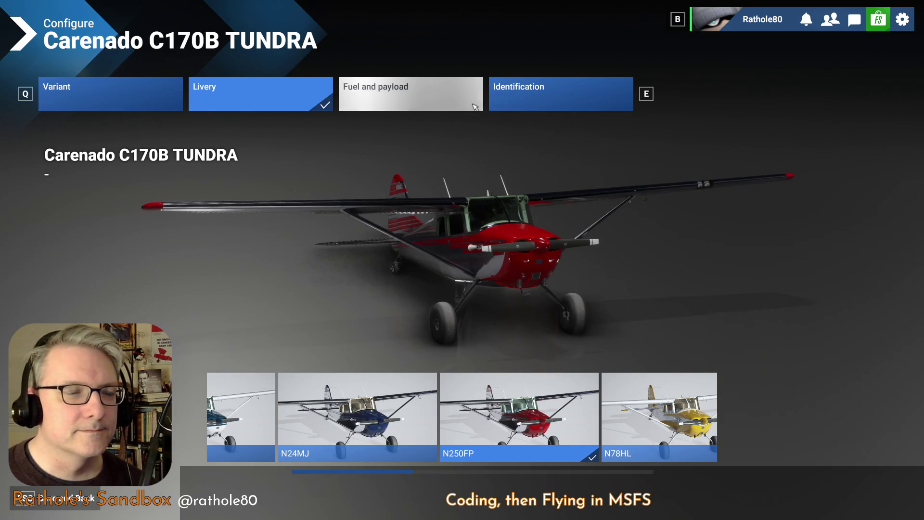
{"action": "left_click", "coordinate": [545, 93]}
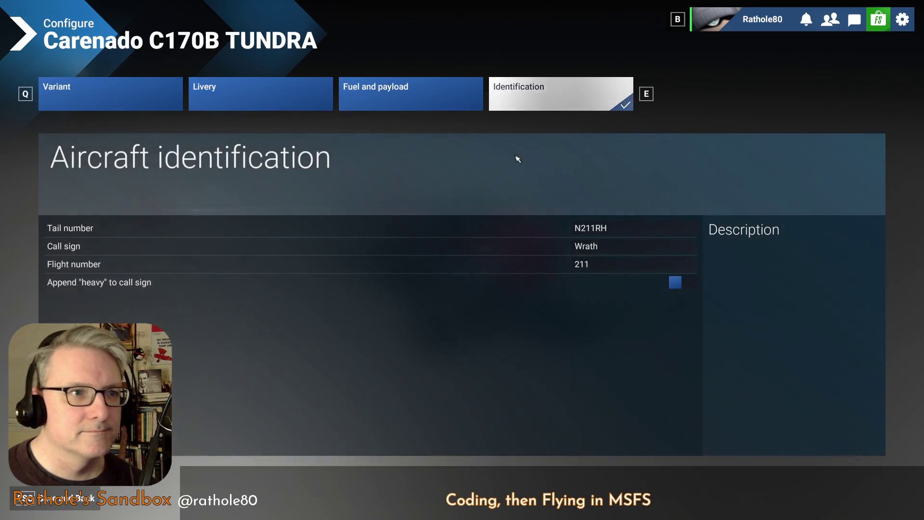
Set the tail number to N870RH and clear the call sign.
{"action": "left_click", "coordinate": [612, 230]}
{"action": "type", "text": "N"}
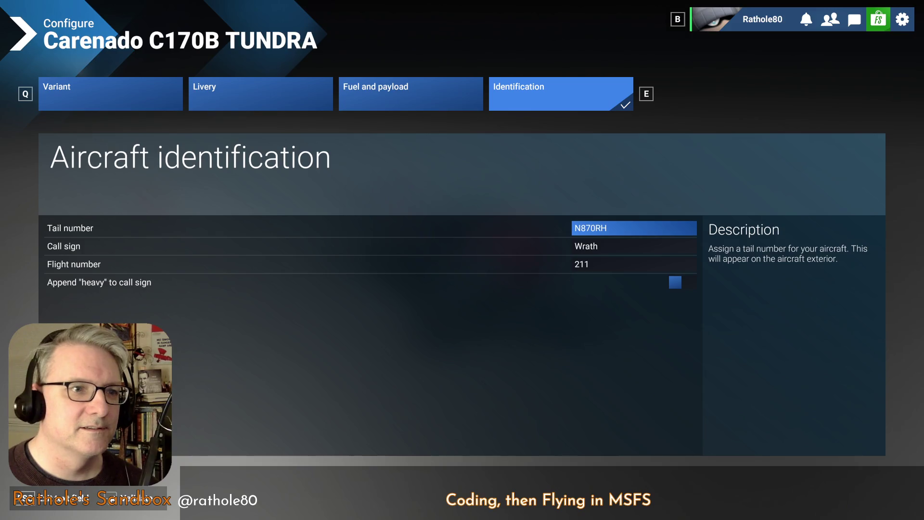
{"action": "left_click", "coordinate": [669, 246]}
{"action": "key", "text": "BackSpace"}
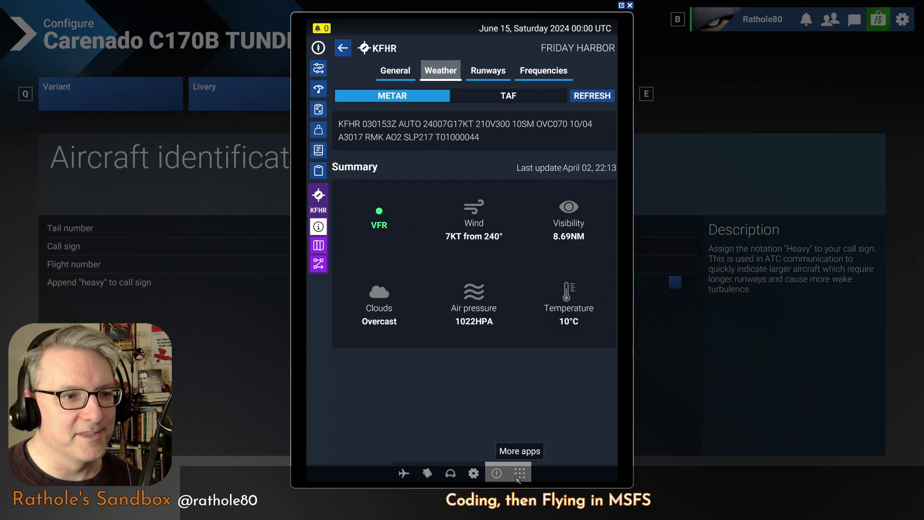
Launch the Flight Planner app from the tablet's app grid, then dismiss the tablet.
{"action": "left_click", "coordinate": [520, 473]}
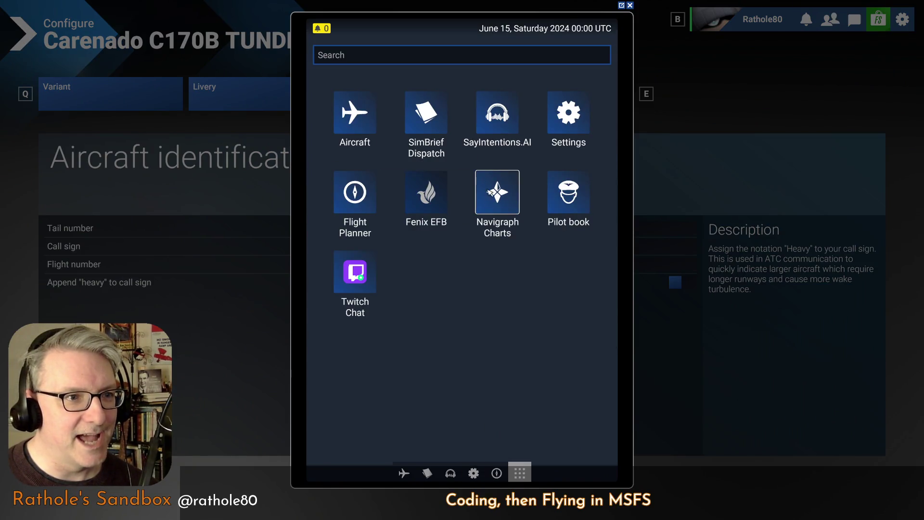
{"action": "left_click", "coordinate": [497, 473]}
{"action": "left_click", "coordinate": [809, 432]}
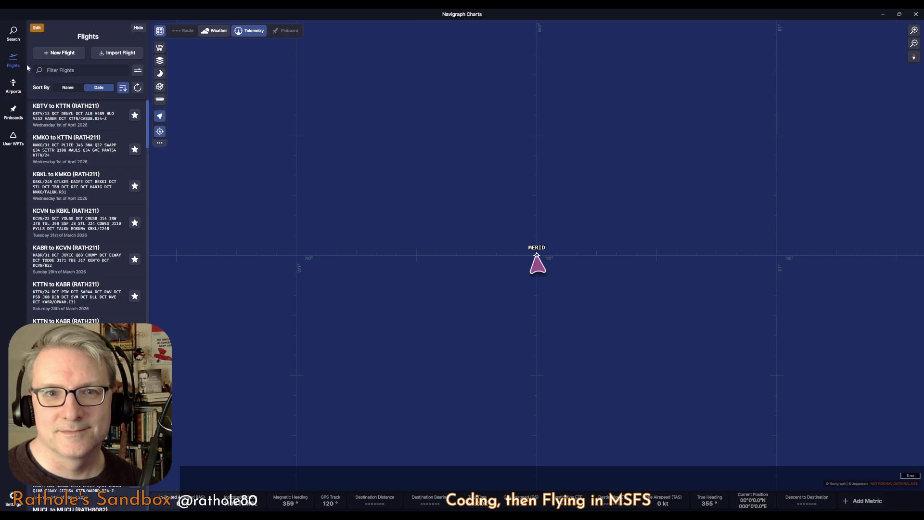
Search for KFHR and centre the map on Friday Harbor.
{"action": "left_click", "coordinate": [14, 33]}
{"action": "left_click", "coordinate": [67, 51]}
{"action": "type", "text": "kfhr"}
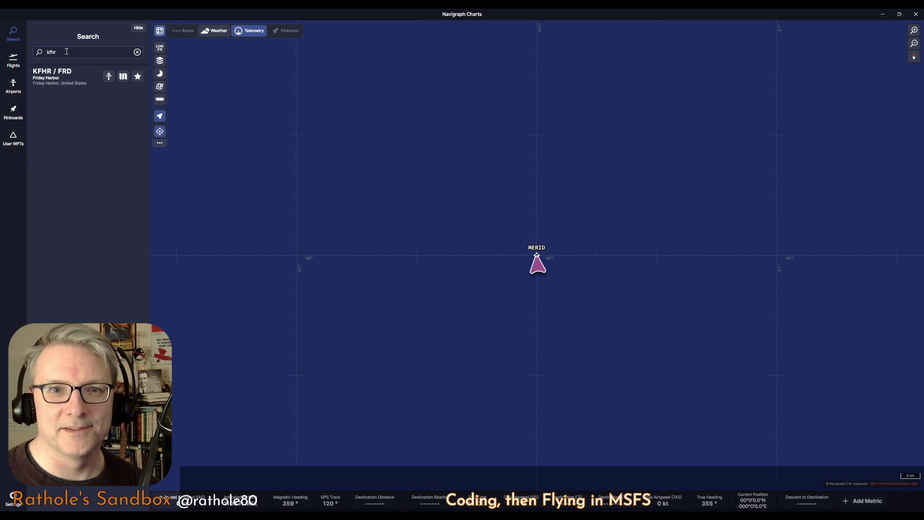
{"action": "left_click", "coordinate": [75, 73]}
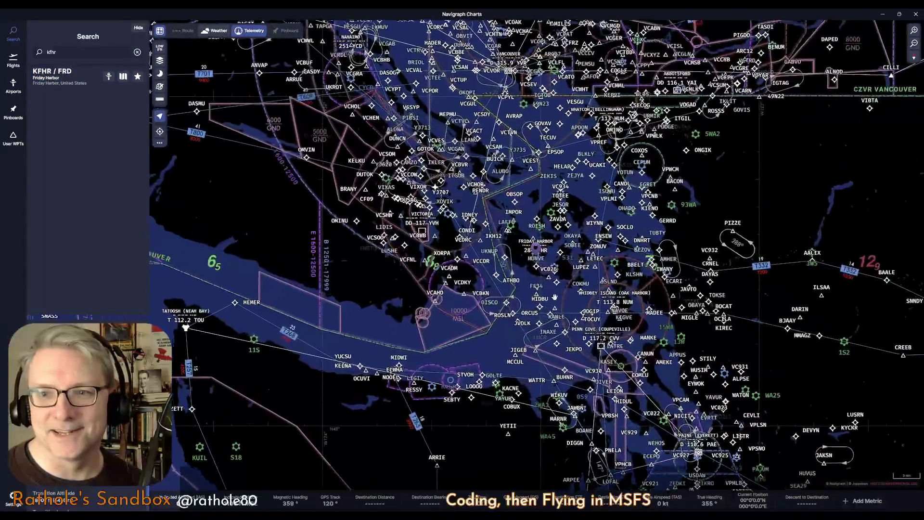
{"action": "scroll", "coordinate": [555, 296], "scroll_direction": "up", "scroll_amount": 10}
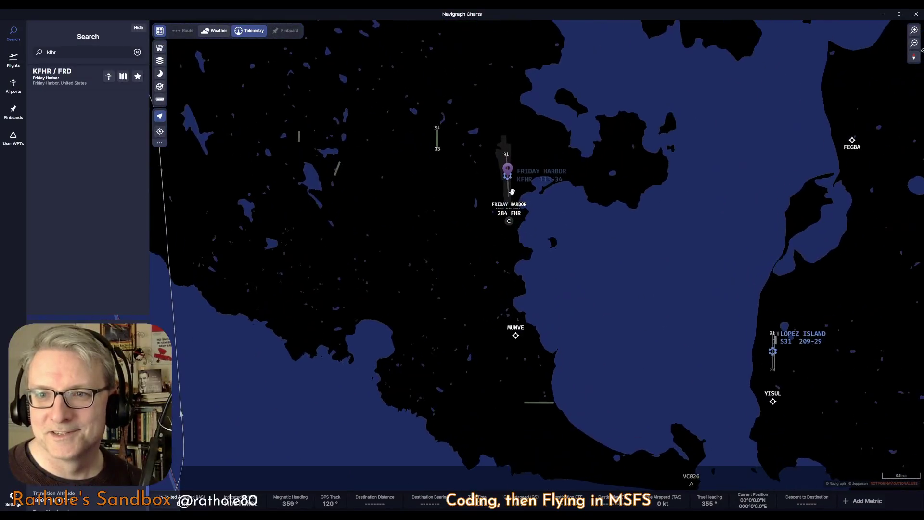
{"action": "scroll", "coordinate": [513, 202], "scroll_direction": "up", "scroll_amount": 3}
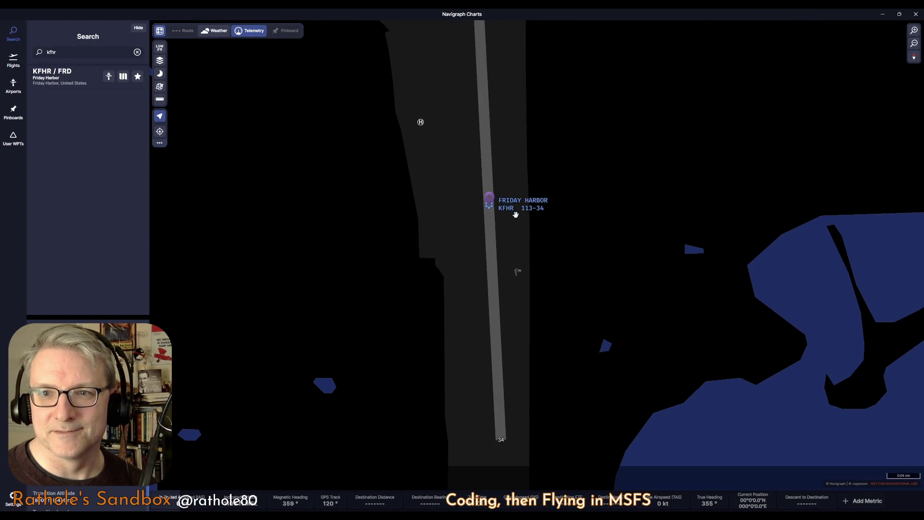
{"action": "scroll", "coordinate": [514, 214], "scroll_direction": "down", "scroll_amount": 3}
{"action": "scroll", "coordinate": [515, 215], "scroll_direction": "down", "scroll_amount": 1}
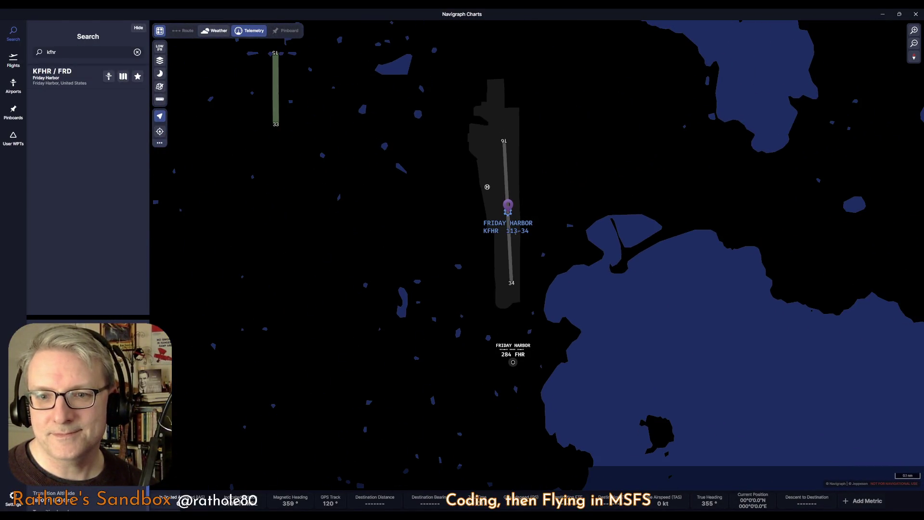
Load Friday Harbor's taxi chart 10-9 and pan it to reveal the header.
{"action": "left_click", "coordinate": [120, 78]}
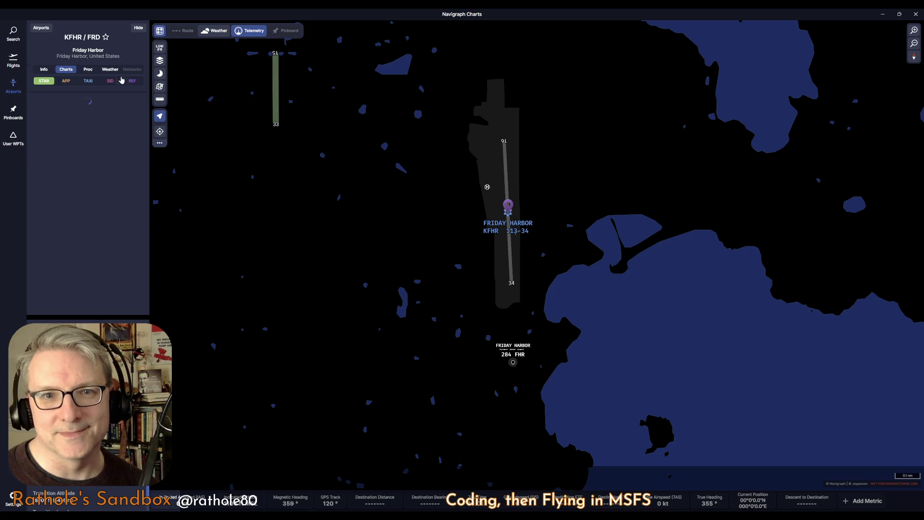
{"action": "left_click", "coordinate": [88, 81]}
{"action": "left_click", "coordinate": [71, 138]}
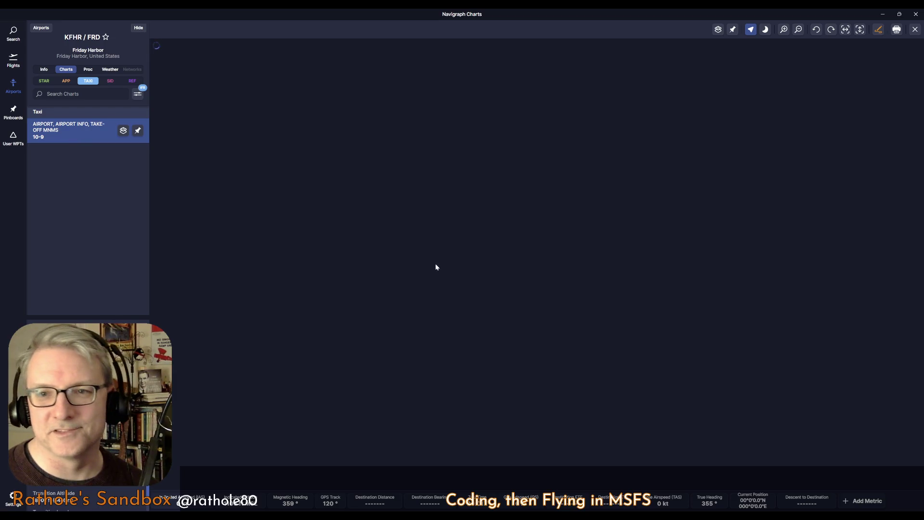
{"action": "scroll", "coordinate": [571, 138], "scroll_direction": "up", "scroll_amount": 3}
{"action": "left_click_drag", "start_coordinate": [504, 164], "coordinate": [524, 318]}
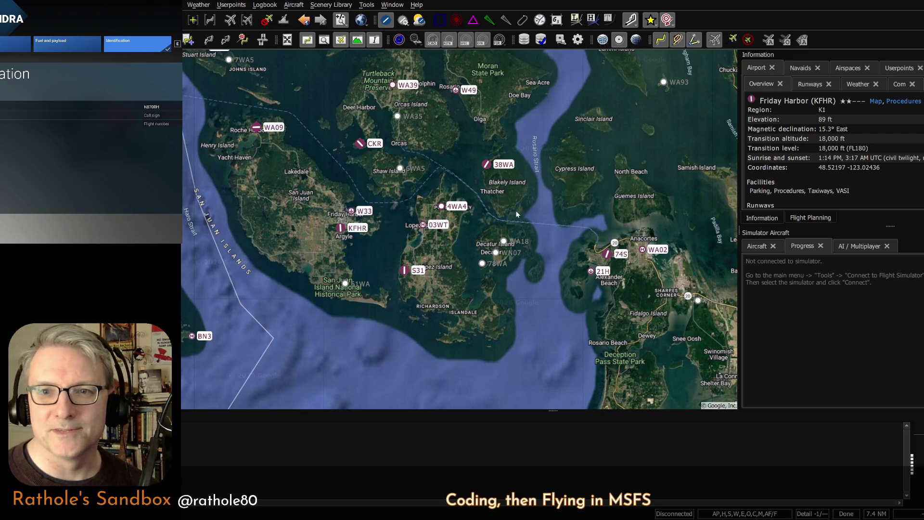
Review the old KBTV–KTTN route on the map and clear it with a new flight plan (Ctrl+N).
{"action": "left_click_drag", "start_coordinate": [298, 203], "coordinate": [331, 244]}
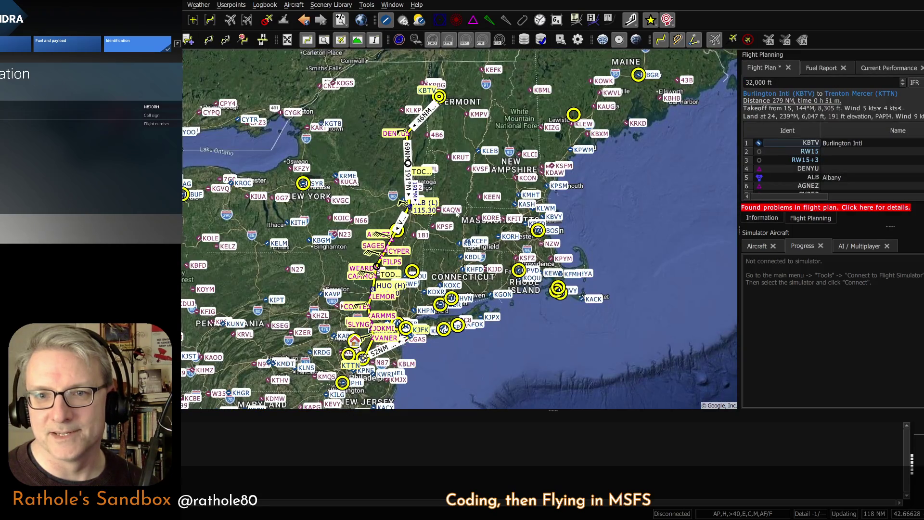
{"action": "mouse_move", "coordinate": [457, 214]}
{"action": "left_mouse_down"}
{"action": "mouse_move", "coordinate": [525, 214]}
{"action": "mouse_move", "coordinate": [545, 166]}
{"action": "left_mouse_up"}
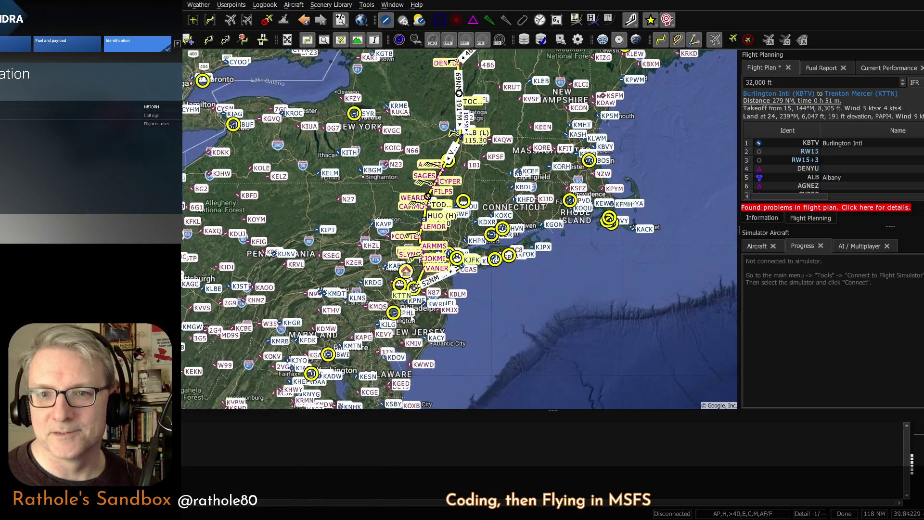
{"action": "scroll", "coordinate": [412, 283], "scroll_direction": "up", "scroll_amount": 3}
{"action": "scroll", "coordinate": [445, 235], "scroll_direction": "up", "scroll_amount": 2}
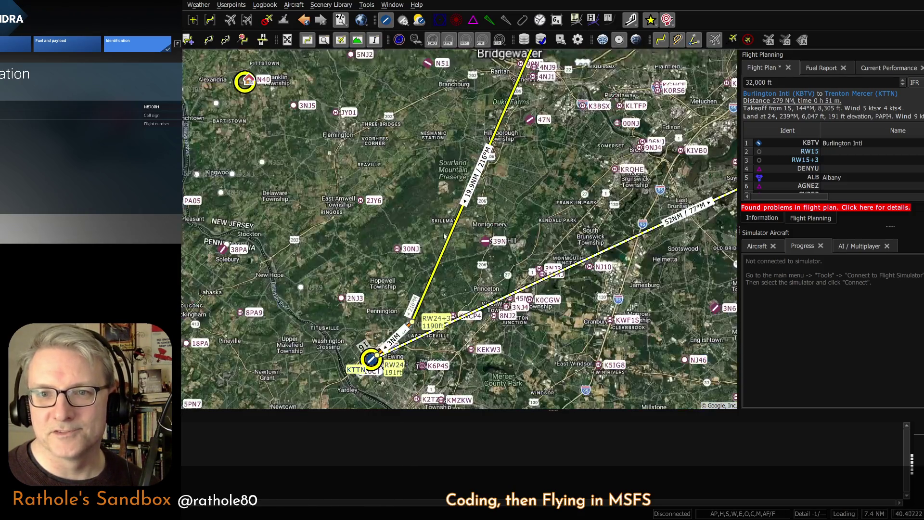
{"action": "scroll", "coordinate": [397, 347], "scroll_direction": "down", "scroll_amount": 5}
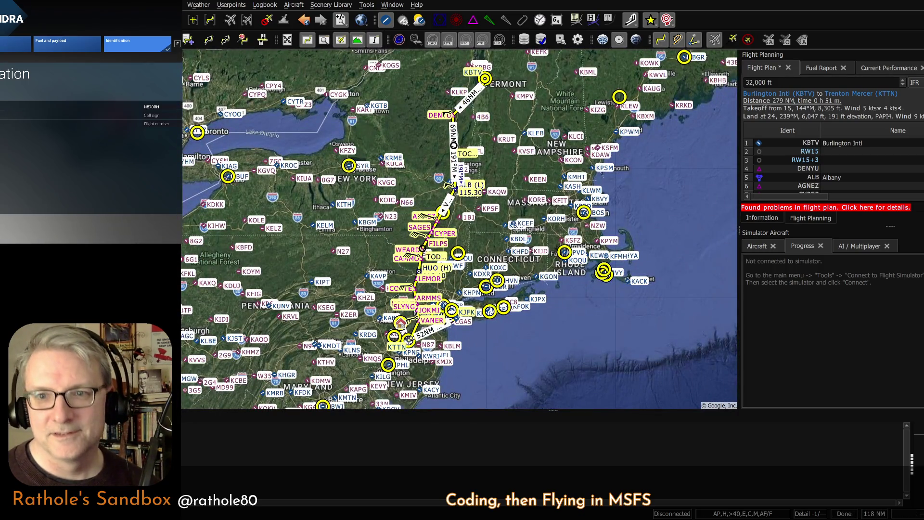
{"action": "key", "text": "ctrl+n"}
Zoom out to a continent-wide view and recentre the map over the western United States.
{"action": "key", "text": "Home"}
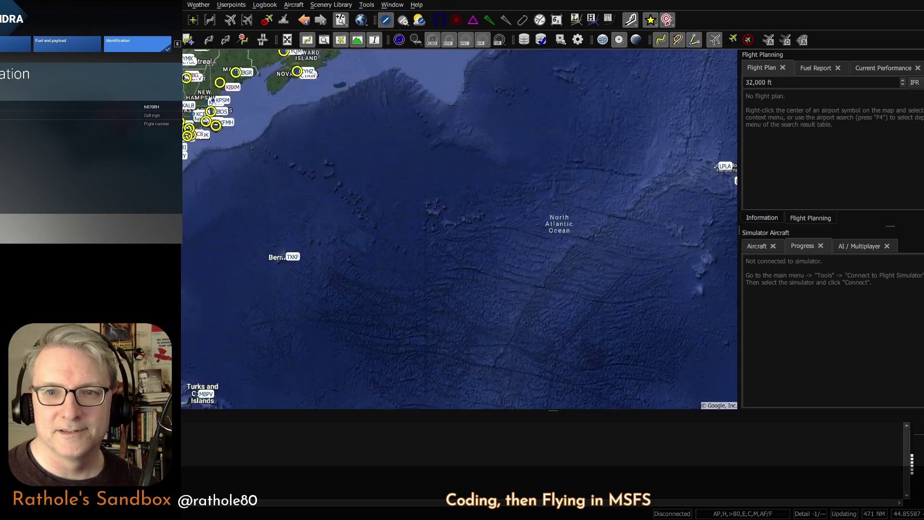
{"action": "scroll", "coordinate": [297, 175], "scroll_direction": "up", "scroll_amount": 3}
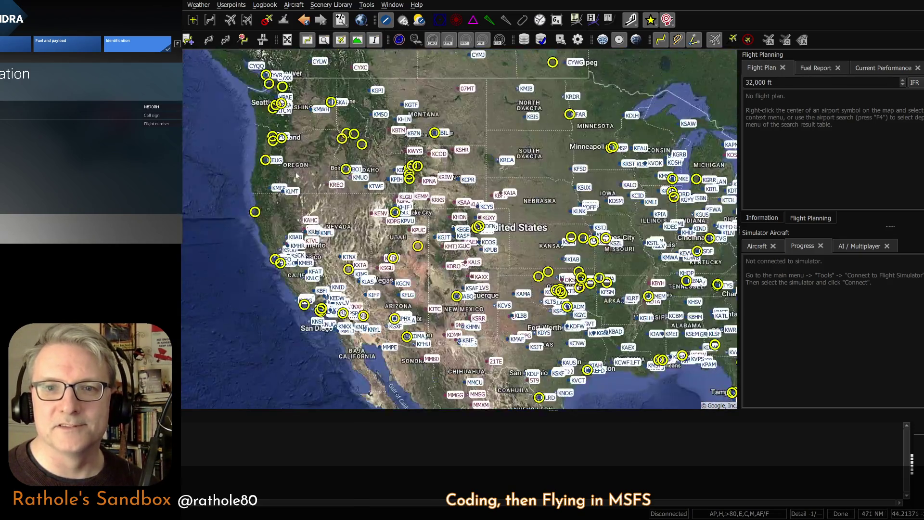
{"action": "left_click_drag", "start_coordinate": [405, 217], "coordinate": [303, 203]}
{"action": "scroll", "coordinate": [345, 197], "scroll_direction": "down", "scroll_amount": 2}
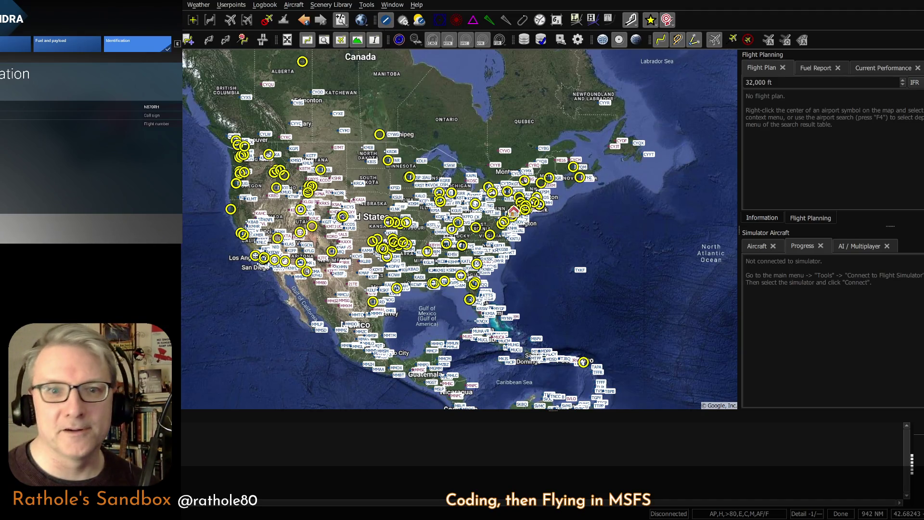
{"action": "left_click_drag", "start_coordinate": [357, 130], "coordinate": [360, 133]}
{"action": "scroll", "coordinate": [360, 132], "scroll_direction": "up", "scroll_amount": 2}
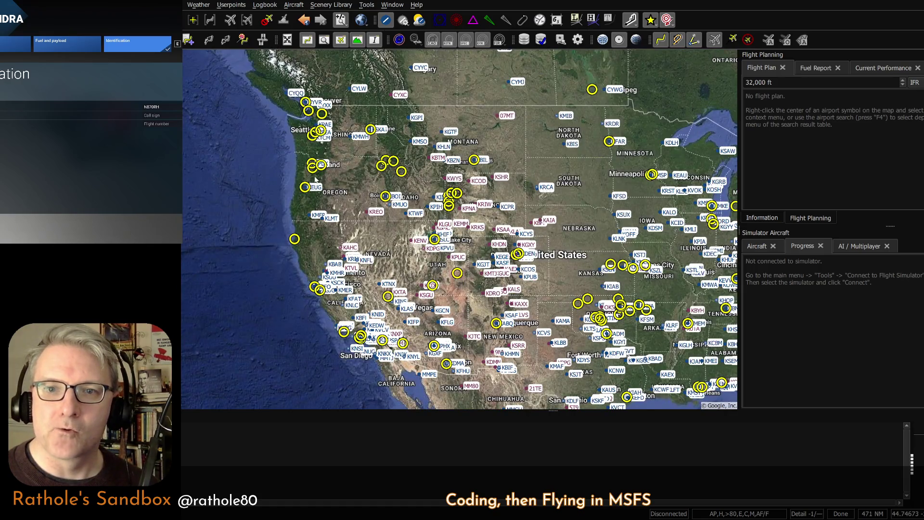
{"action": "left_click_drag", "start_coordinate": [270, 177], "coordinate": [292, 171]}
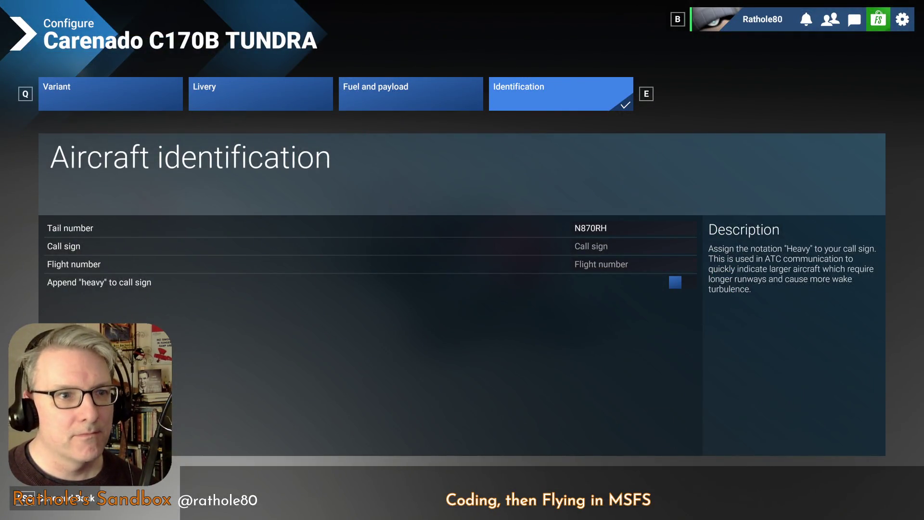
Confirm the C170B Tundra and pick a small GA ramp parking spot as departure at KFHR.
{"action": "key", "text": "Escape"}
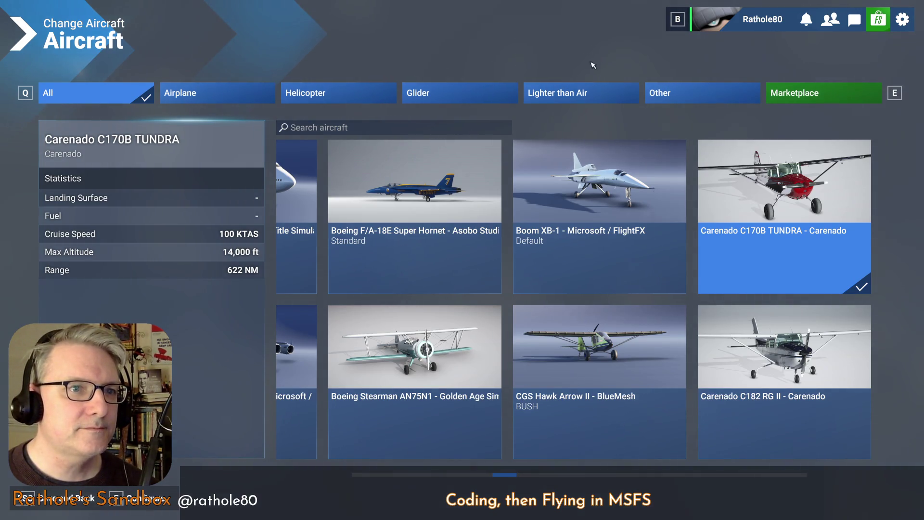
{"action": "key", "text": "Escape"}
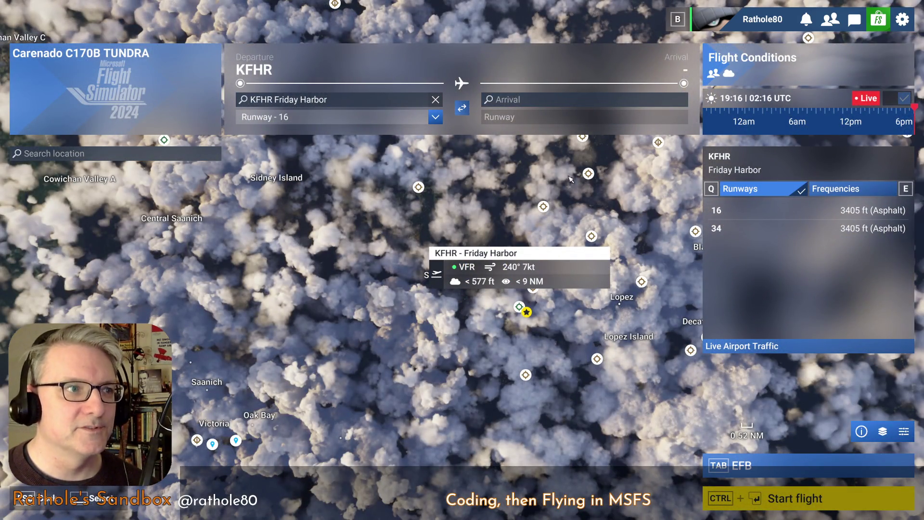
{"action": "left_click", "coordinate": [296, 116]}
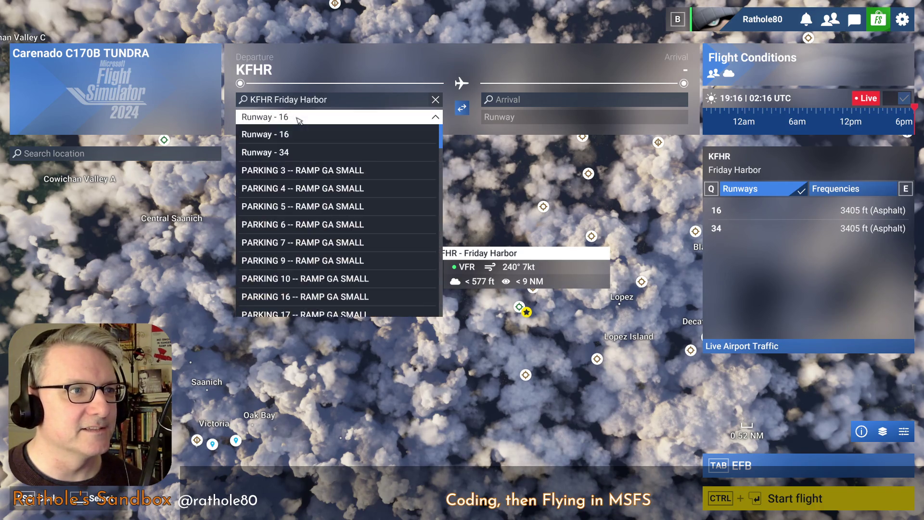
{"action": "left_click", "coordinate": [315, 206]}
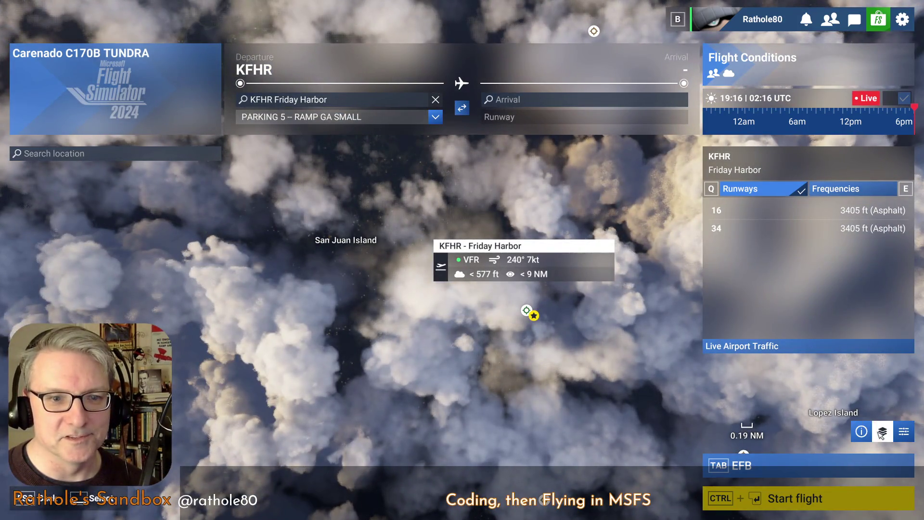
Turn the clouds weather layer off in the advanced map layer settings.
{"action": "left_click", "coordinate": [882, 431]}
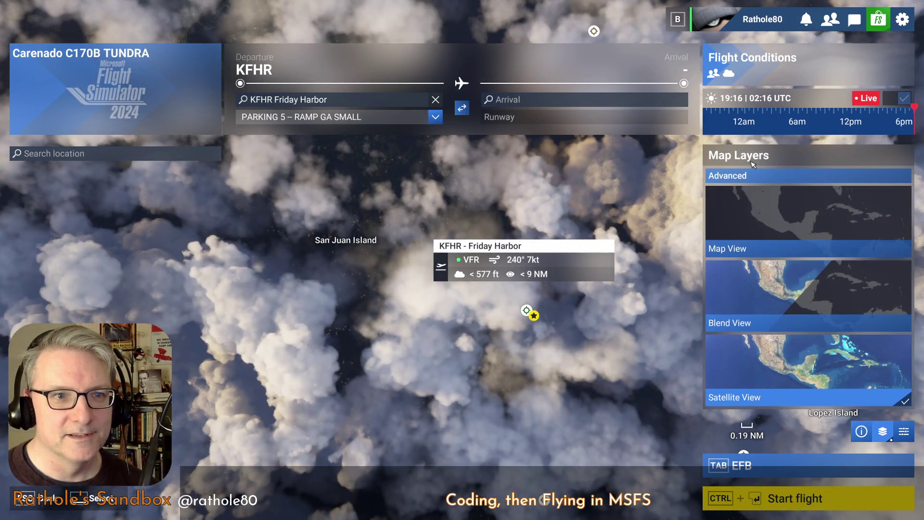
{"action": "left_click", "coordinate": [758, 176]}
{"action": "left_click", "coordinate": [793, 193]}
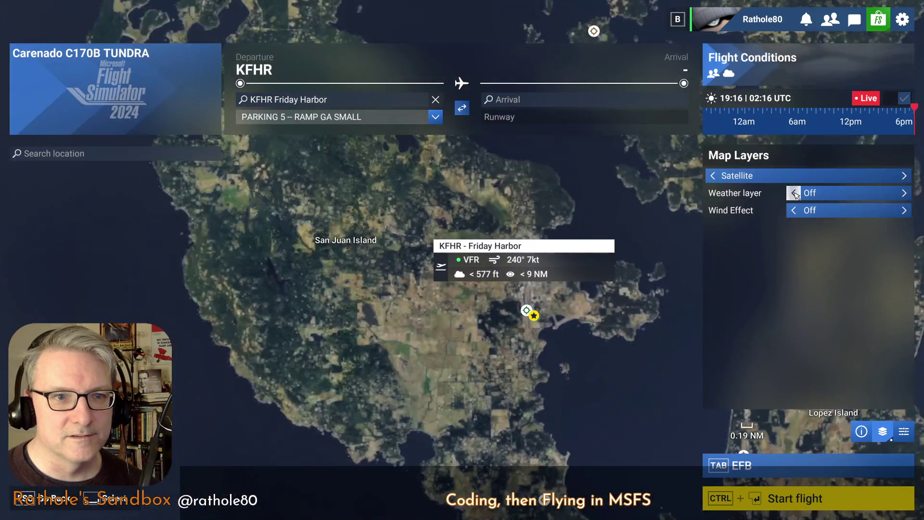
{"action": "left_click", "coordinate": [533, 314]}
{"action": "scroll", "coordinate": [534, 317], "scroll_direction": "up", "scroll_amount": 2}
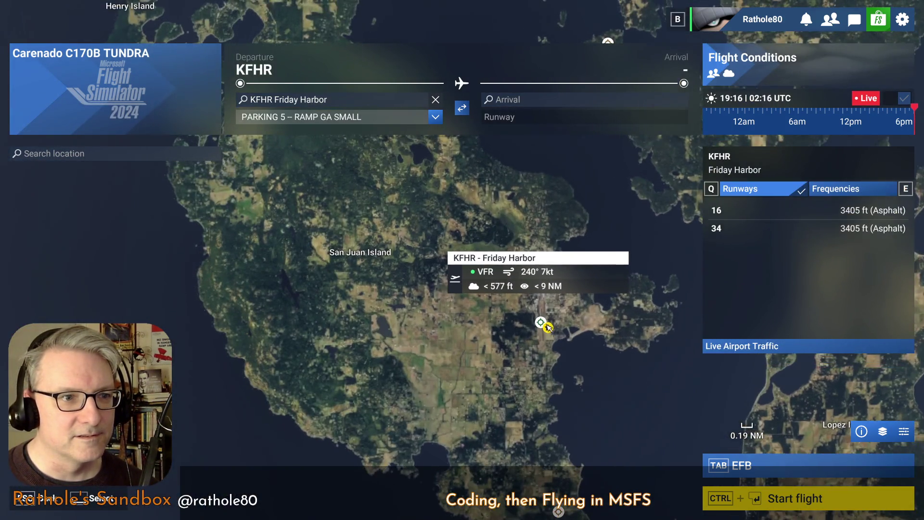
{"action": "scroll", "coordinate": [538, 322], "scroll_direction": "up", "scroll_amount": 3}
{"action": "scroll", "coordinate": [537, 322], "scroll_direction": "up", "scroll_amount": 2}
{"action": "scroll", "coordinate": [534, 311], "scroll_direction": "up", "scroll_amount": 2}
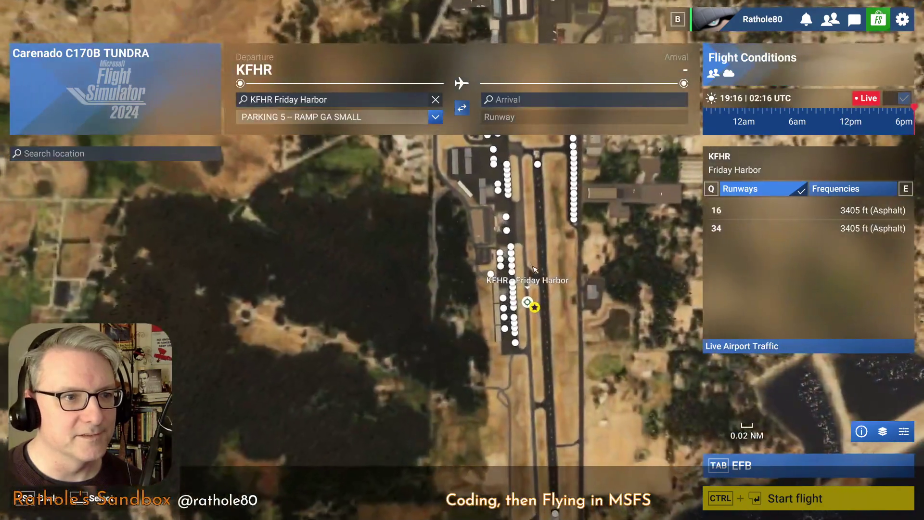
{"action": "scroll", "coordinate": [534, 304], "scroll_direction": "up", "scroll_amount": 1}
{"action": "scroll", "coordinate": [541, 258], "scroll_direction": "up", "scroll_amount": 1}
{"action": "scroll", "coordinate": [541, 258], "scroll_direction": "down", "scroll_amount": 3}
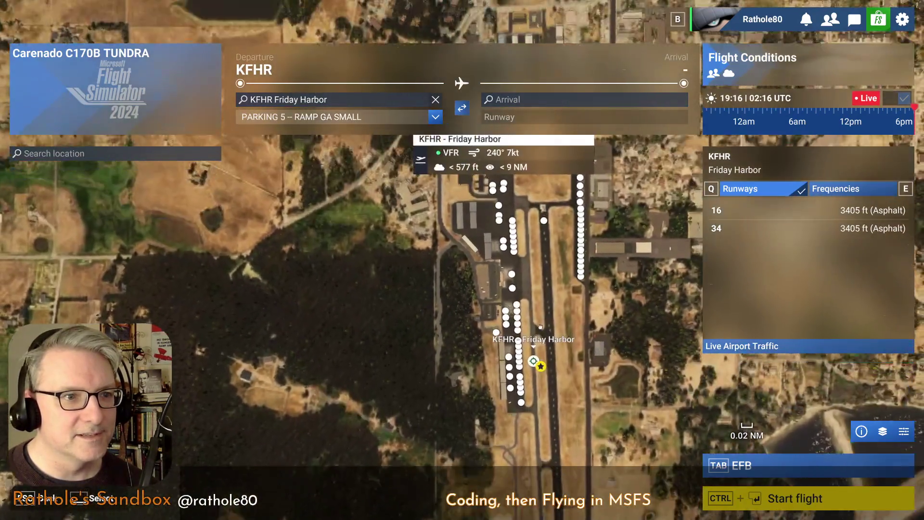
{"action": "scroll", "coordinate": [570, 216], "scroll_direction": "down", "scroll_amount": 1}
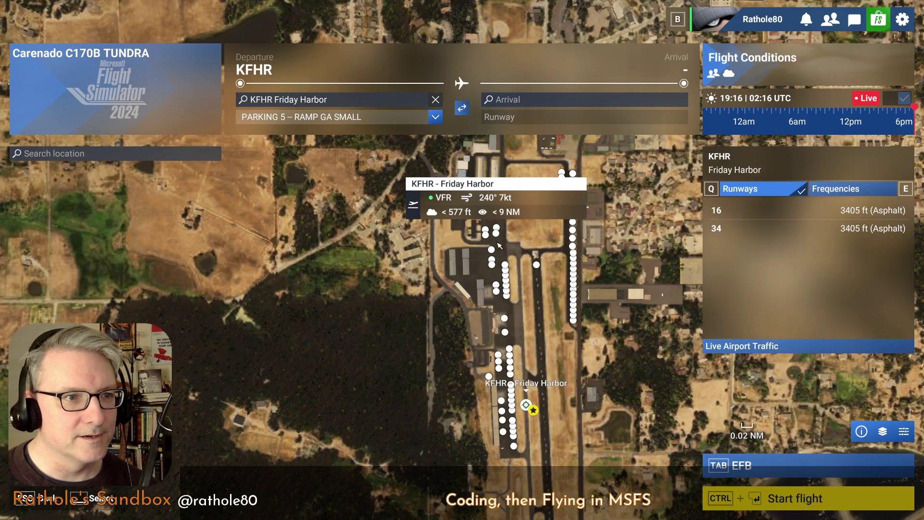
{"action": "scroll", "coordinate": [500, 246], "scroll_direction": "up", "scroll_amount": 1}
{"action": "scroll", "coordinate": [506, 286], "scroll_direction": "up", "scroll_amount": 1}
{"action": "scroll", "coordinate": [509, 305], "scroll_direction": "up", "scroll_amount": 1}
{"action": "scroll", "coordinate": [508, 306], "scroll_direction": "up", "scroll_amount": 1}
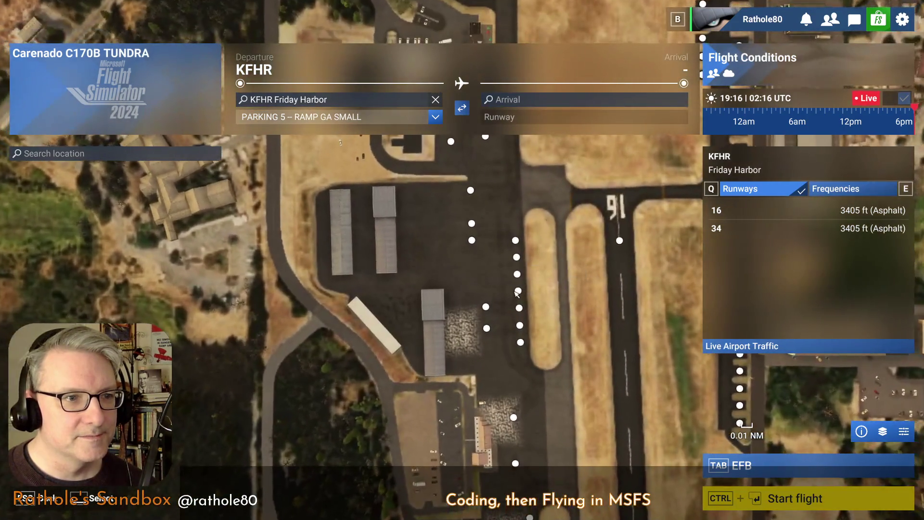
Set PARKING 27 – RAMP GA SMALL as the departure and proceed to the Fly screen.
{"action": "left_click", "coordinate": [517, 274]}
{"action": "left_click", "coordinate": [528, 316]}
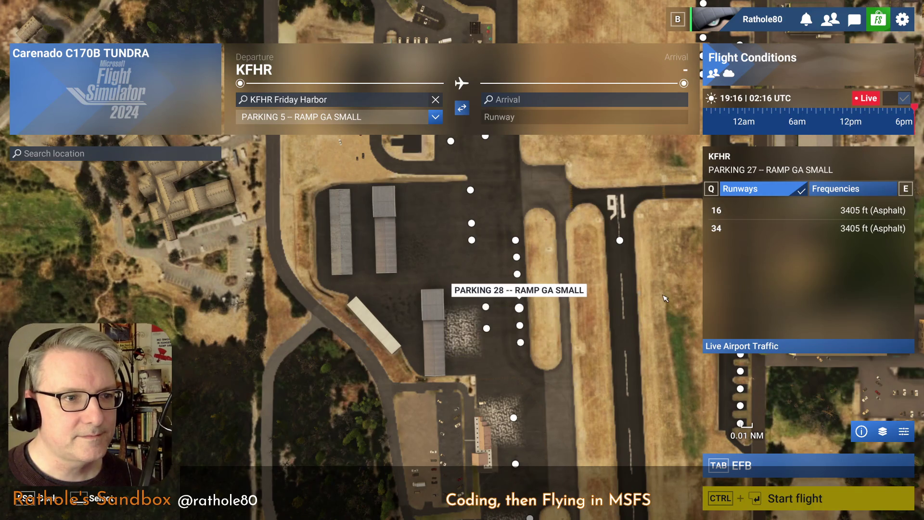
{"action": "scroll", "coordinate": [592, 305], "scroll_direction": "down", "scroll_amount": 5}
{"action": "scroll", "coordinate": [592, 304], "scroll_direction": "down", "scroll_amount": 2}
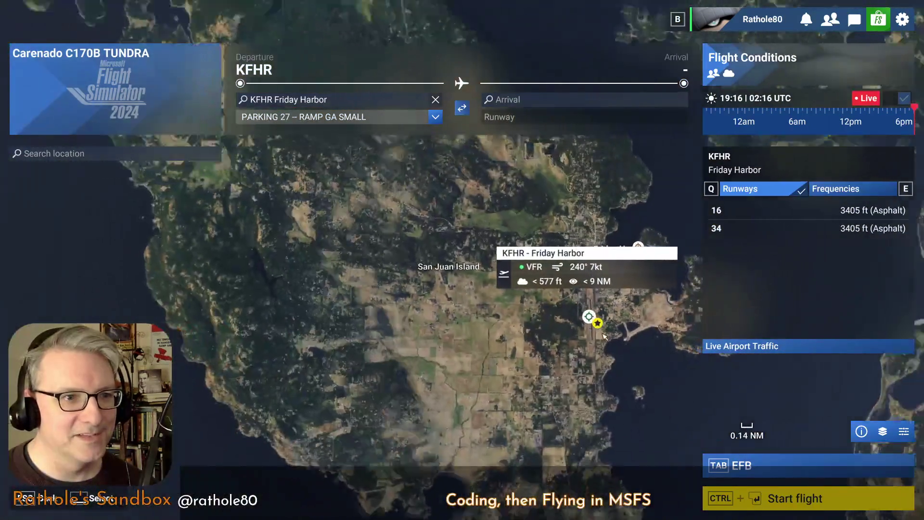
{"action": "scroll", "coordinate": [599, 325], "scroll_direction": "down", "scroll_amount": 2}
{"action": "scroll", "coordinate": [613, 361], "scroll_direction": "down", "scroll_amount": 2}
{"action": "scroll", "coordinate": [631, 390], "scroll_direction": "down", "scroll_amount": 2}
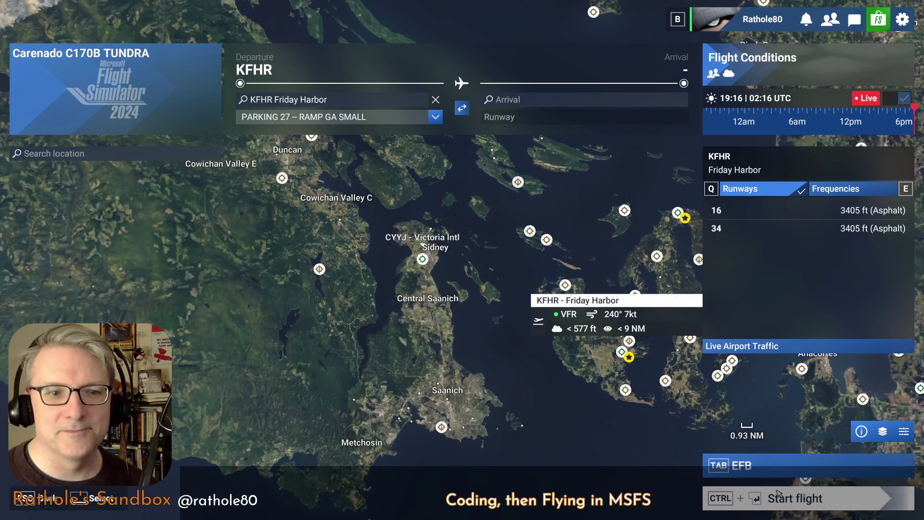
{"action": "left_click", "coordinate": [781, 495]}
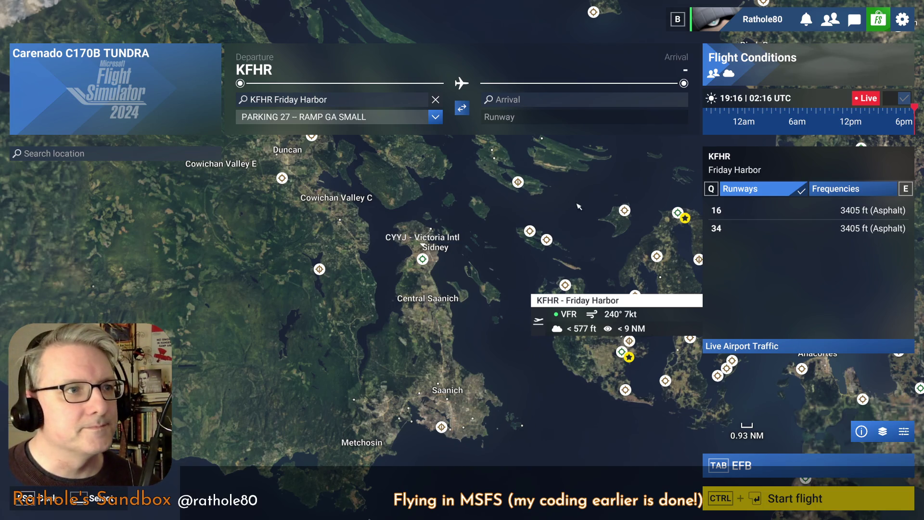
Start the flight at Friday Harbor with Ctrl+Enter.
{"action": "left_click_drag", "start_coordinate": [470, 249], "coordinate": [433, 219]}
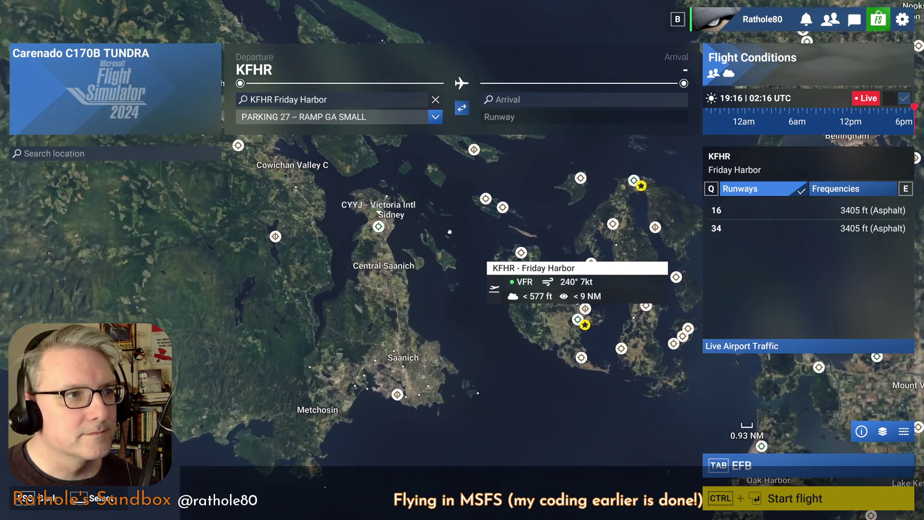
{"action": "key", "text": "ctrl+Return"}
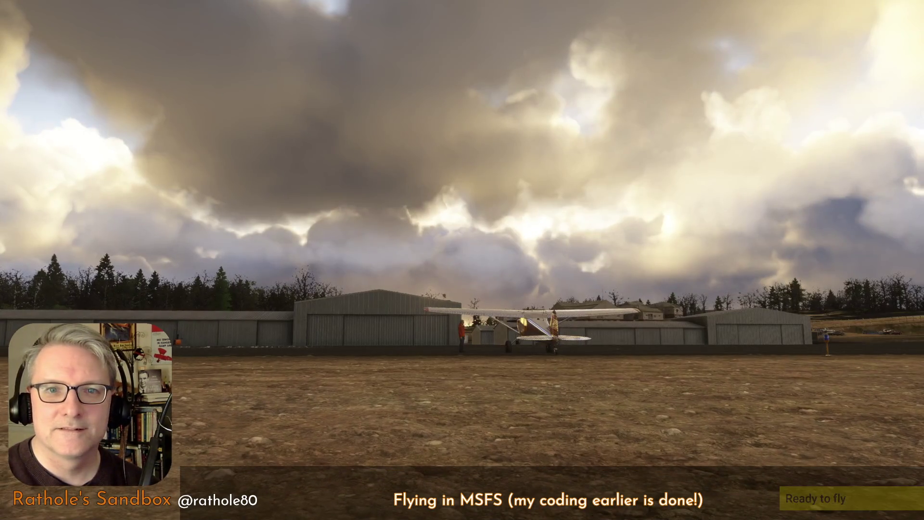
Enter the cockpit via Ready to Fly, switch to the CM view (Alt+1) and toggle copy-view mode on and off.
{"action": "left_click", "coordinate": [845, 498]}
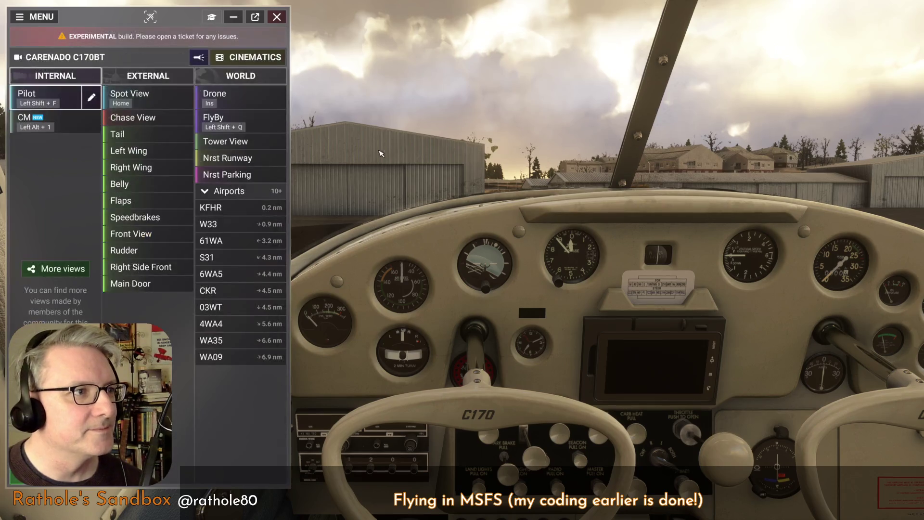
{"action": "key", "text": "alt+1"}
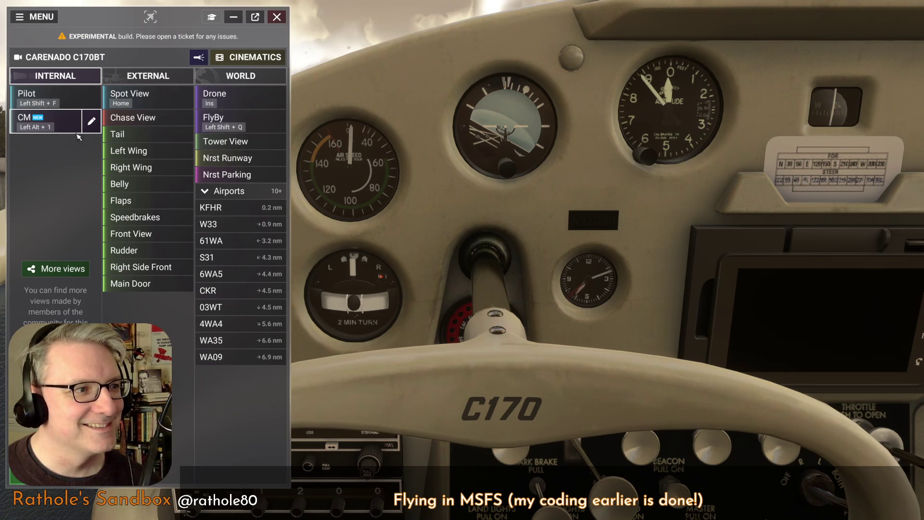
{"action": "left_click", "coordinate": [91, 121]}
{"action": "left_click", "coordinate": [92, 123]}
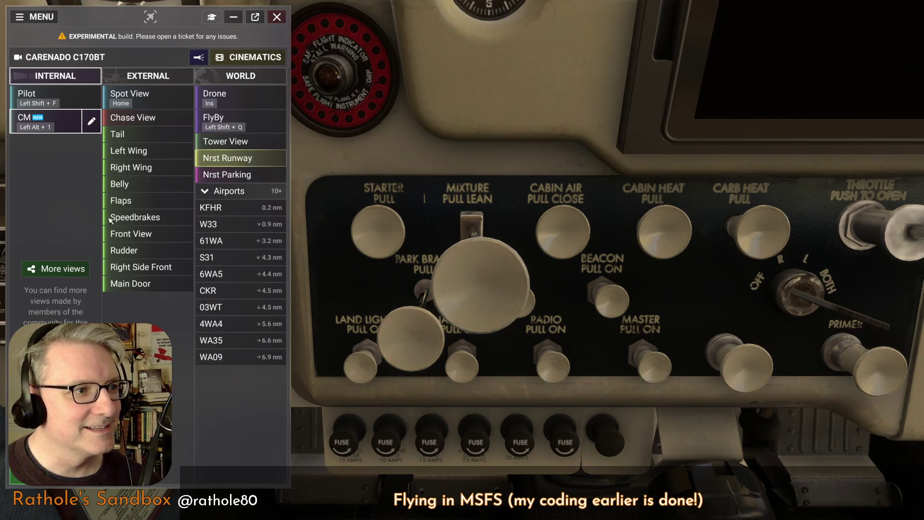
Duplicate the CM camera view and begin editing the copy's name.
{"action": "left_click", "coordinate": [92, 122]}
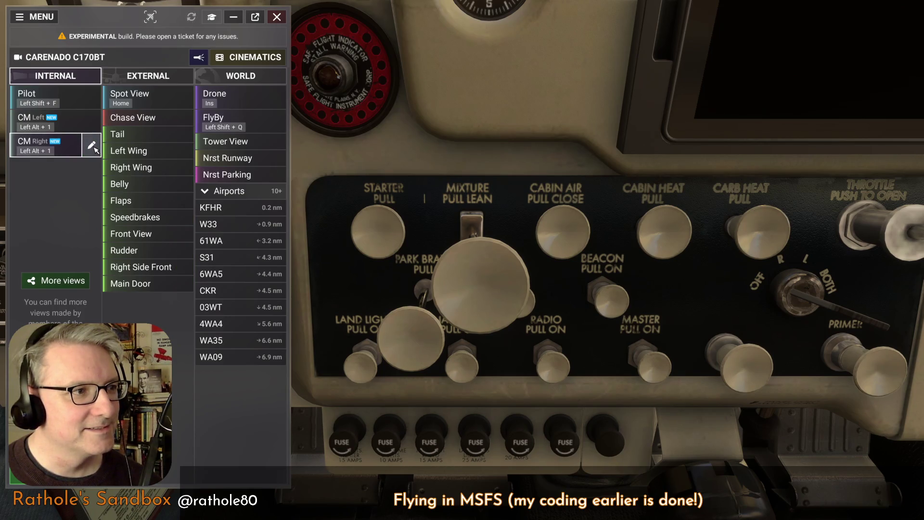
{"action": "left_click", "coordinate": [93, 146]}
{"action": "left_click", "coordinate": [142, 74]}
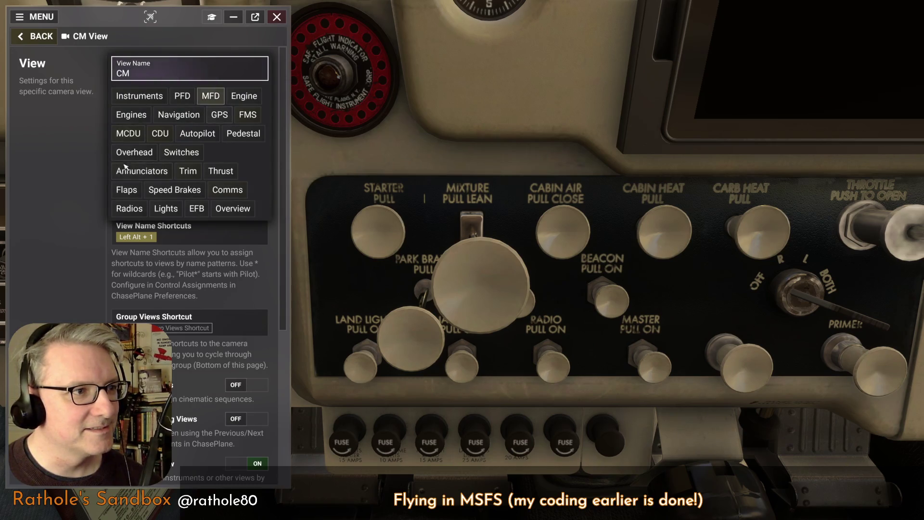
{"action": "left_click", "coordinate": [72, 220]}
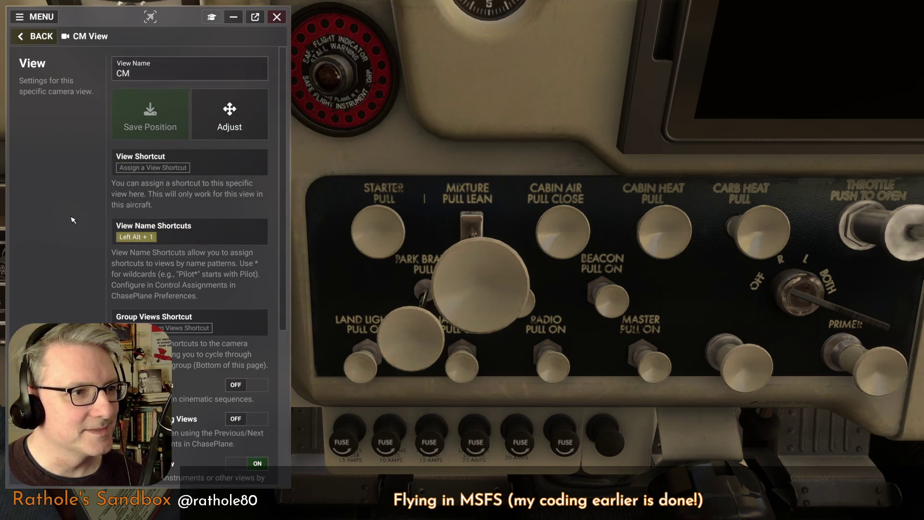
{"action": "left_click", "coordinate": [140, 69]}
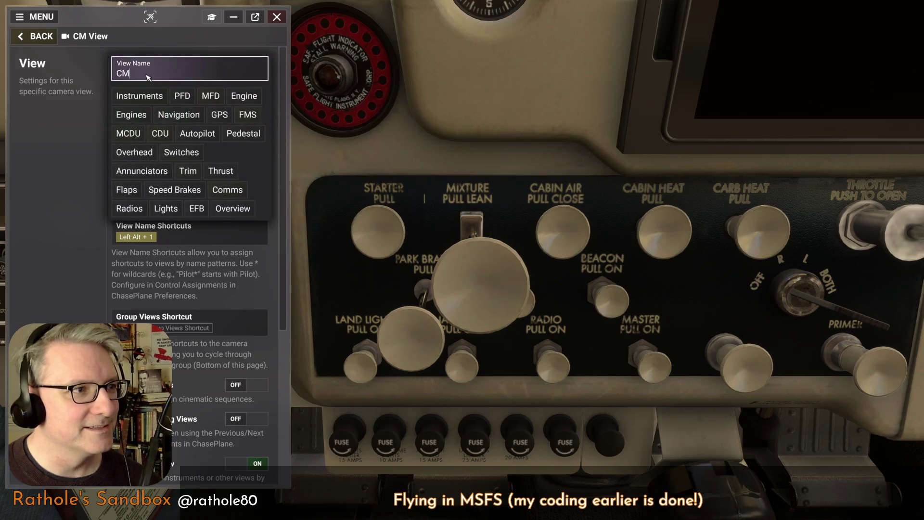
Name the copied view Lights, return to the views list and reselect CM.
{"action": "left_click", "coordinate": [167, 209]}
{"action": "left_click", "coordinate": [56, 94]}
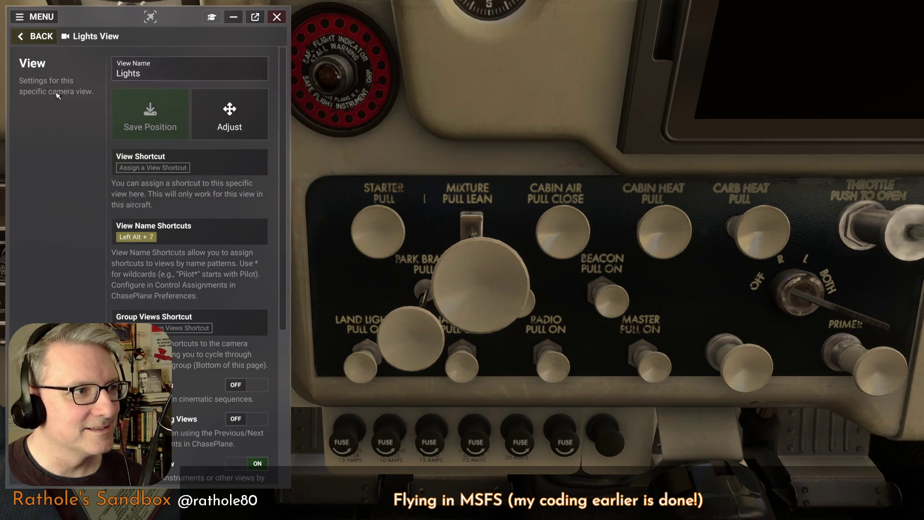
{"action": "left_click", "coordinate": [41, 36]}
{"action": "left_click", "coordinate": [43, 121]}
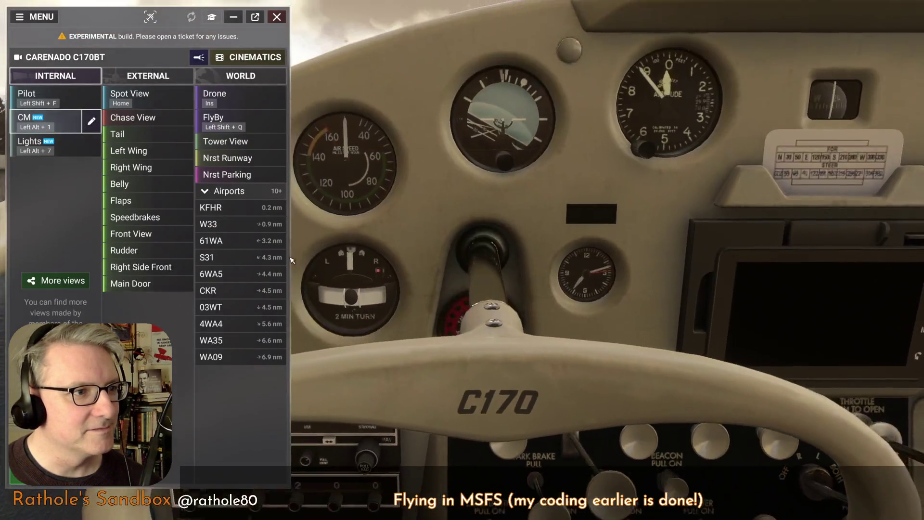